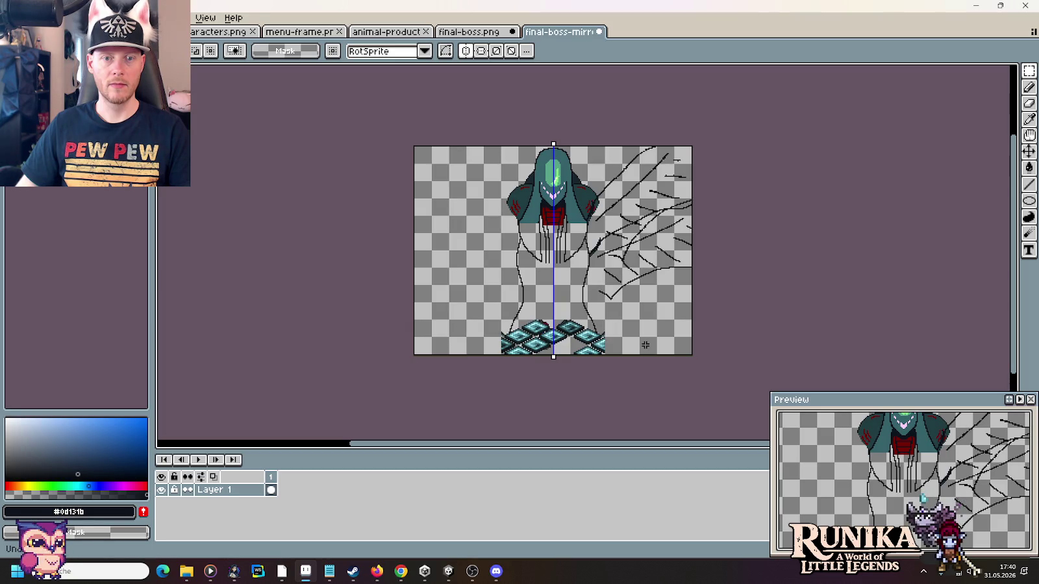
- Review the wing sketches on final-boss.png, then return to the final-boss-mirror sprite
click(454, 31)
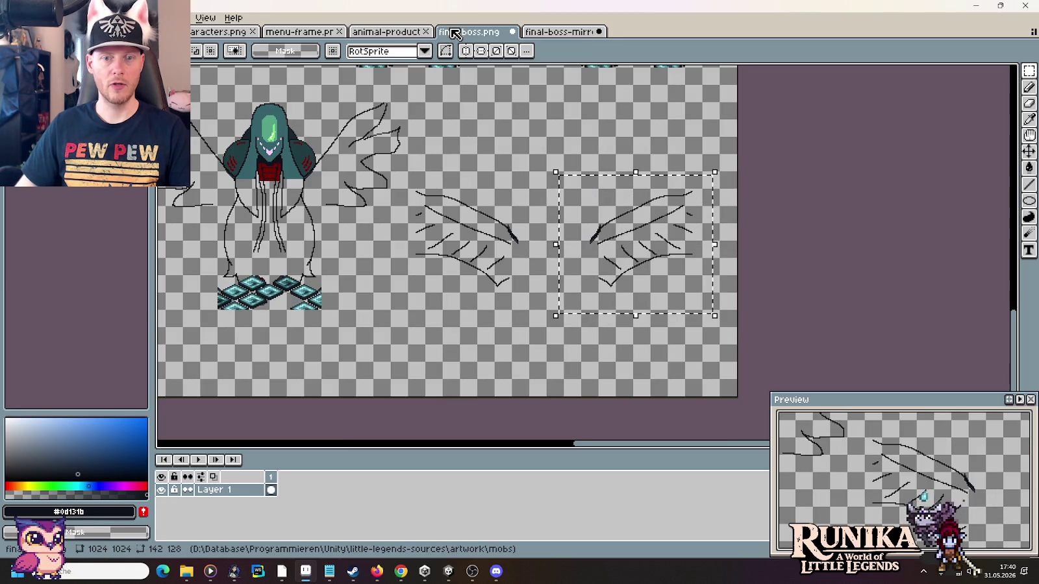
drag(468, 211, 590, 245)
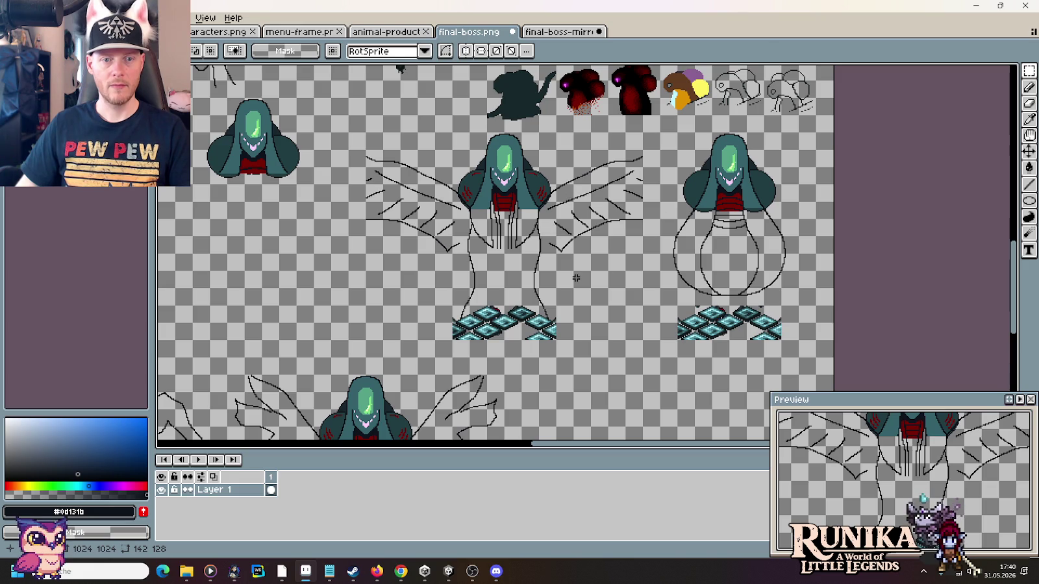
click(556, 32)
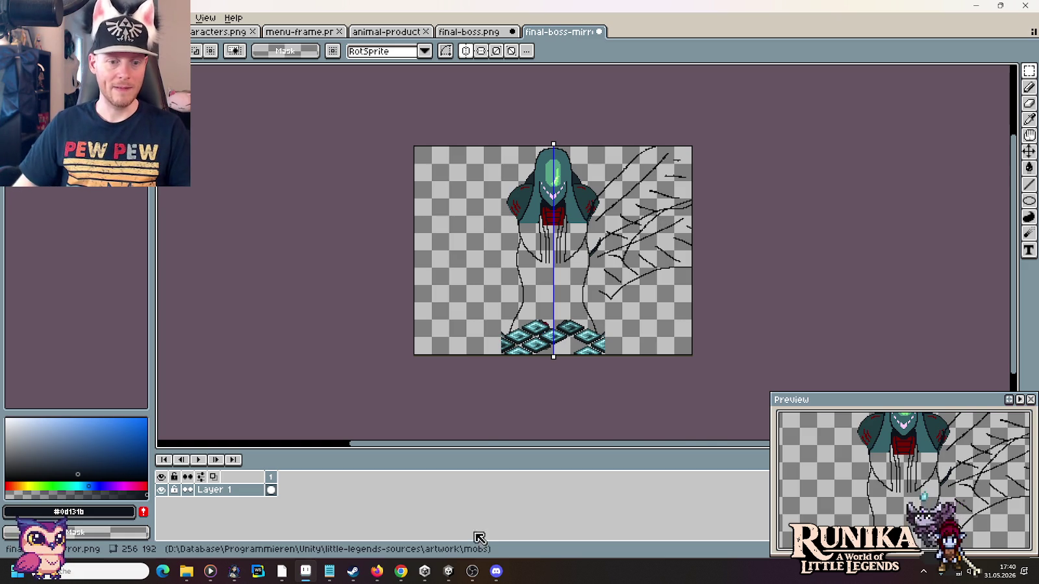
click(400, 572)
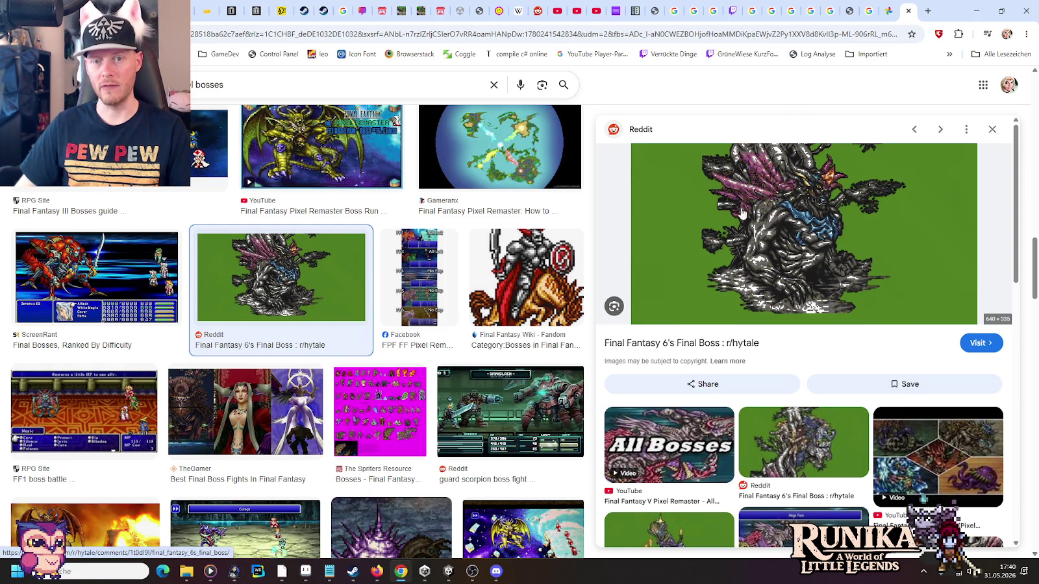
- Scroll through more Final Fantasy boss reference images, then return to Aseprite
scroll(830, 364, down, 2)
scroll(846, 427, up, 1)
scroll(845, 426, down, 3)
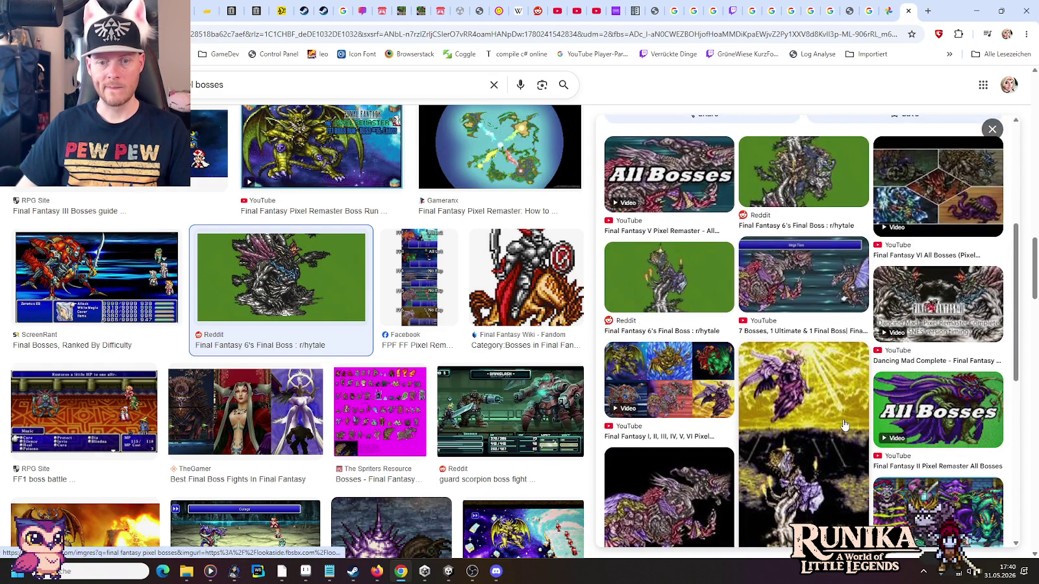
scroll(379, 307, down, 3)
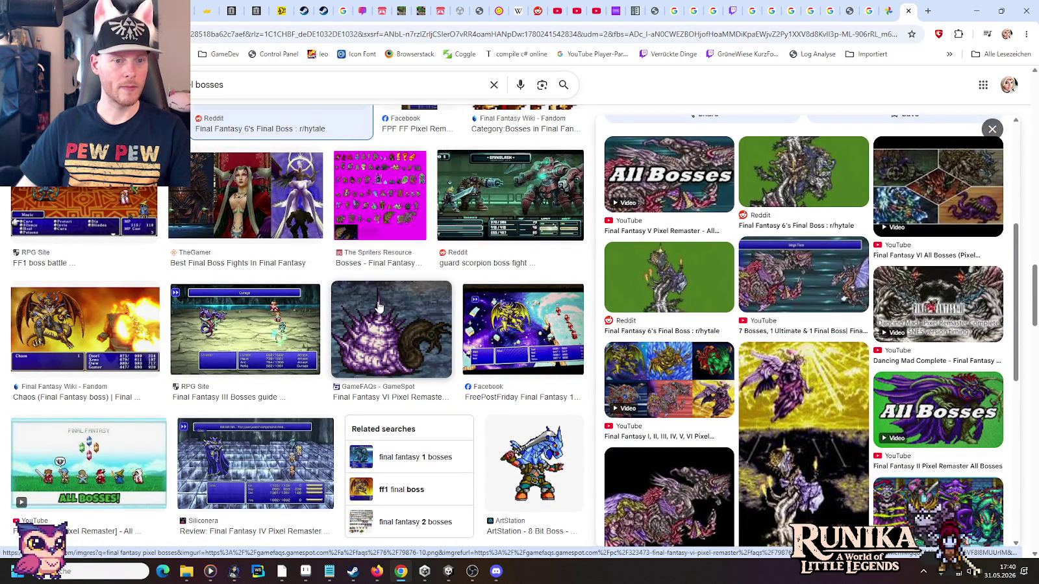
key(alt+Tab)
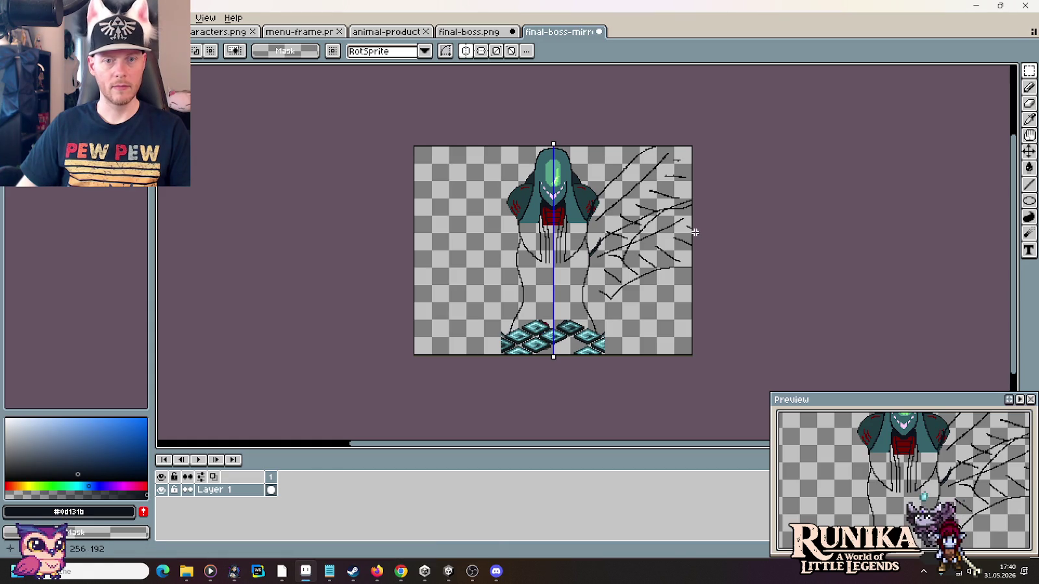
- Undo the pasted wing lines and erase both old wing sketches with a marquee selection
key(ctrl+z)
key(ctrl+z)
key(ctrl+z)
scroll(612, 199, up, 3)
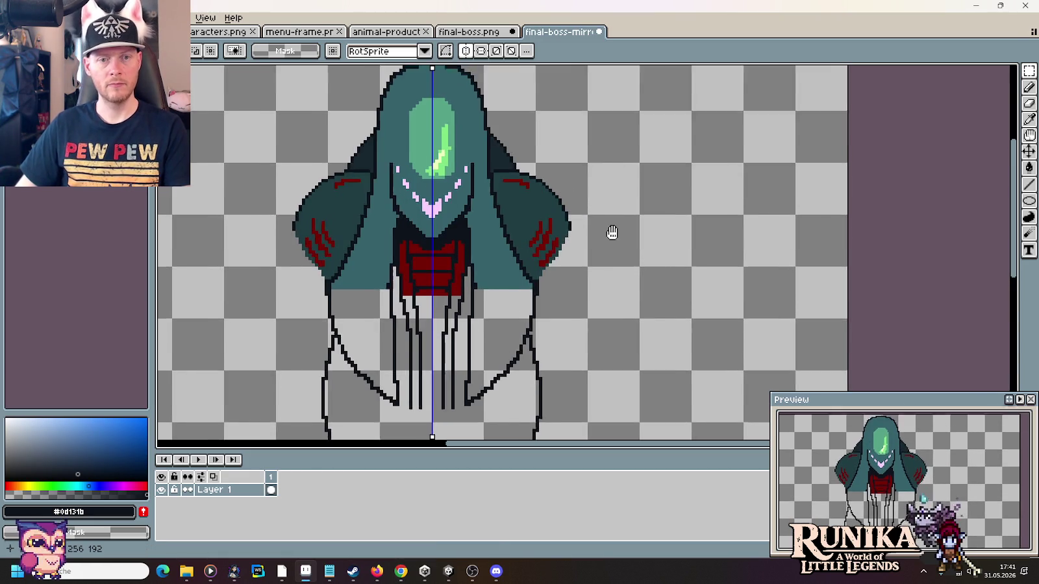
scroll(613, 240, down, 1)
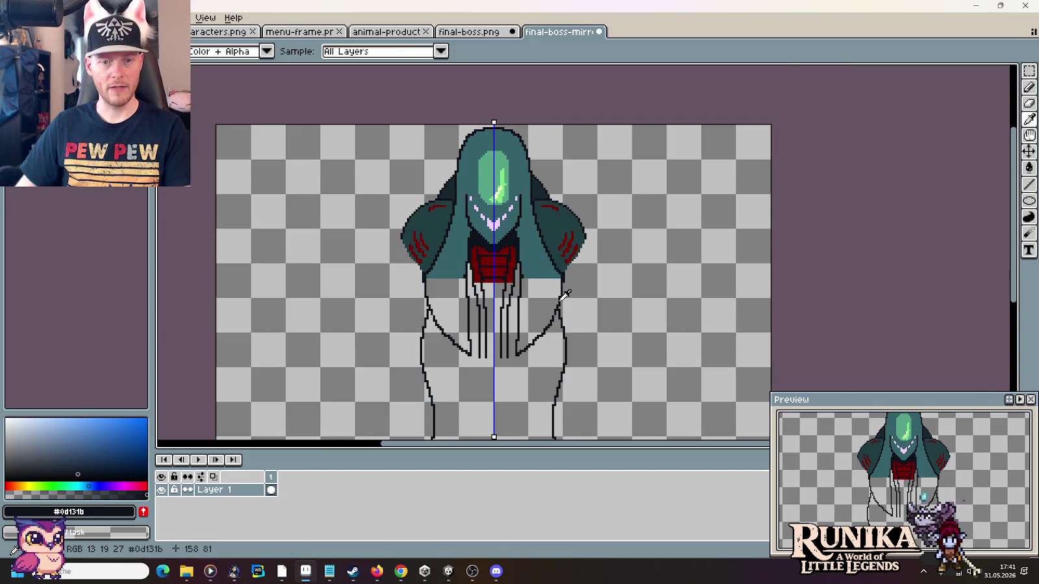
key(b)
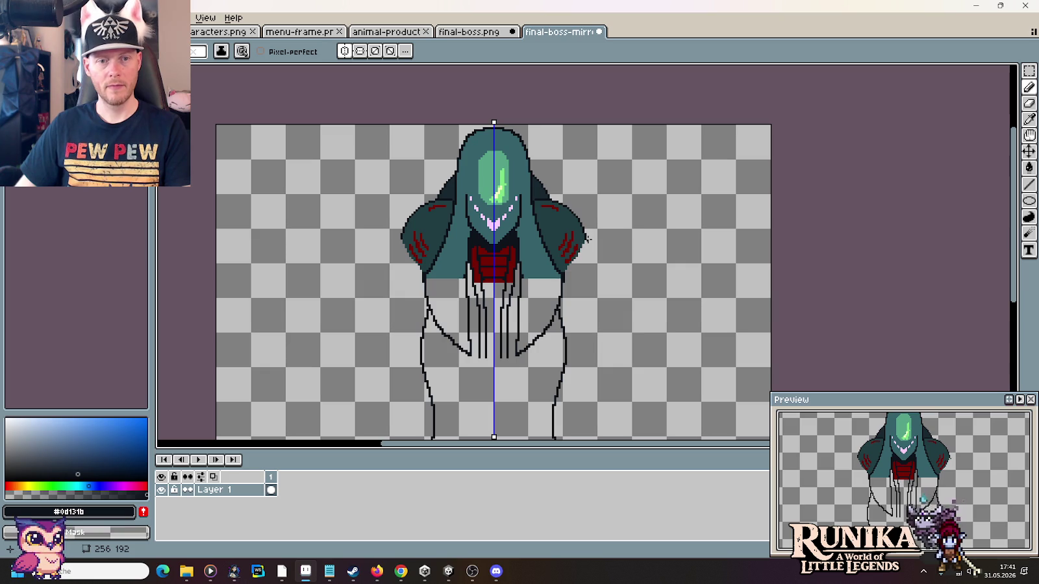
key(ctrl+z)
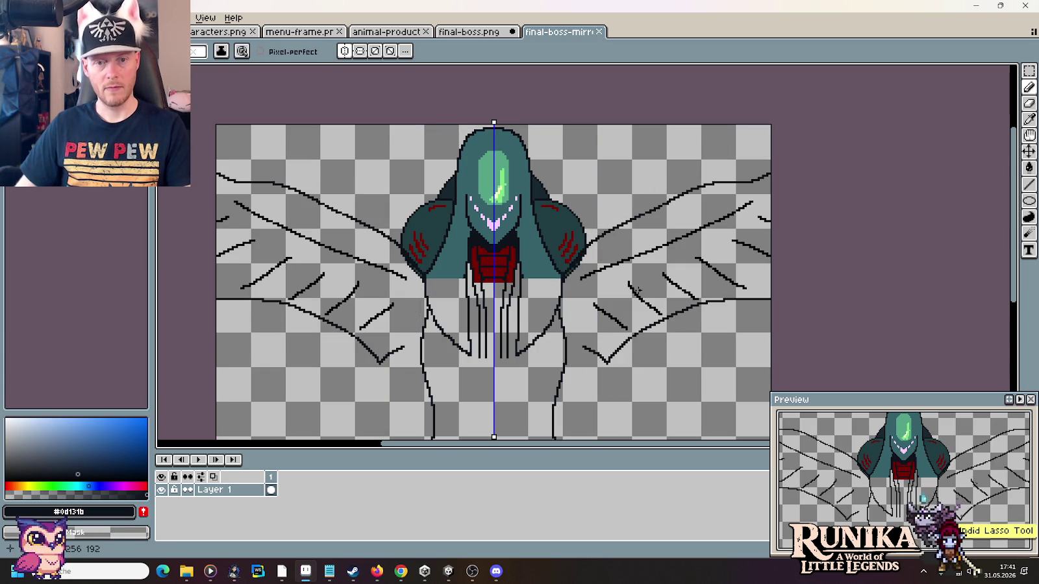
key(m)
drag(835, 143, 591, 411)
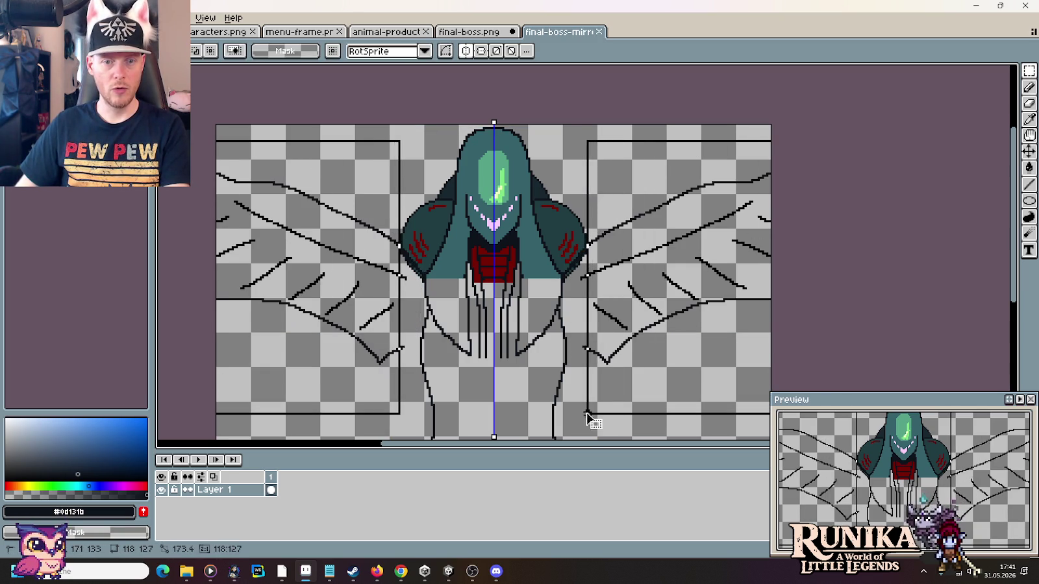
key(Delete)
drag(576, 266, 621, 381)
key(ctrl+d)
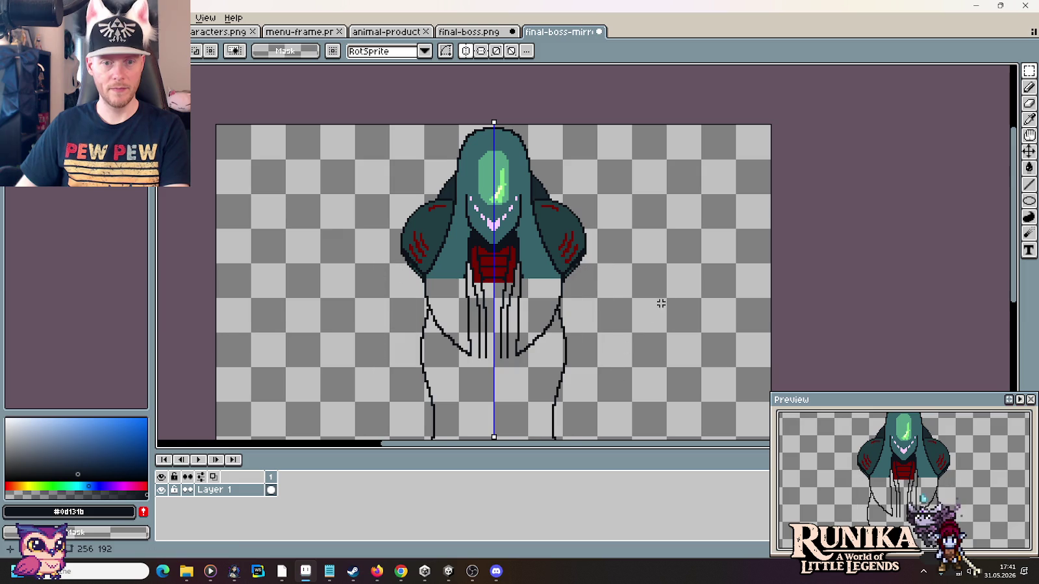
- Draw large mirrored triangular wing outlines rising from the boss's shoulders
key(i)
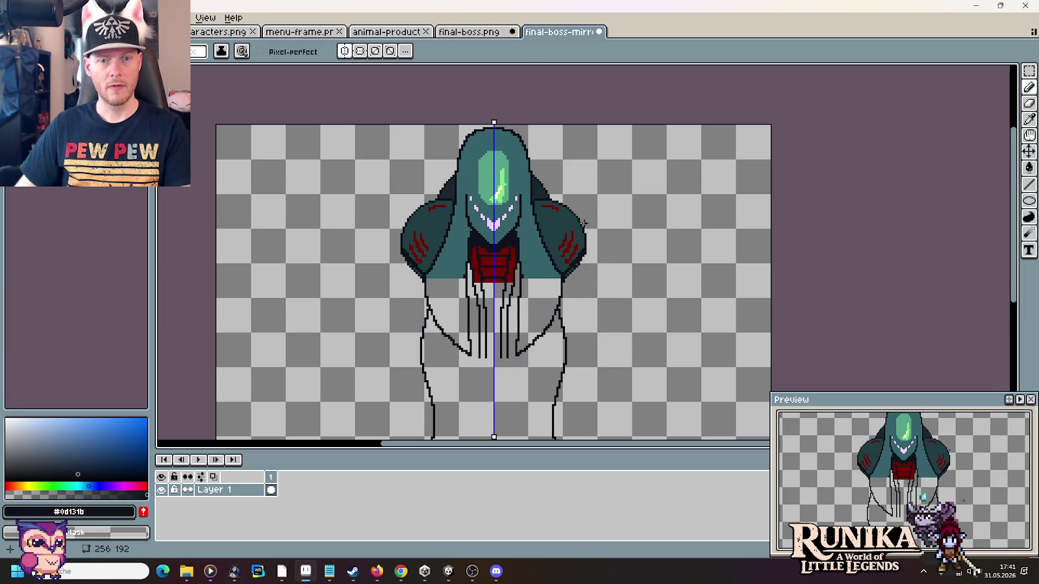
key(b)
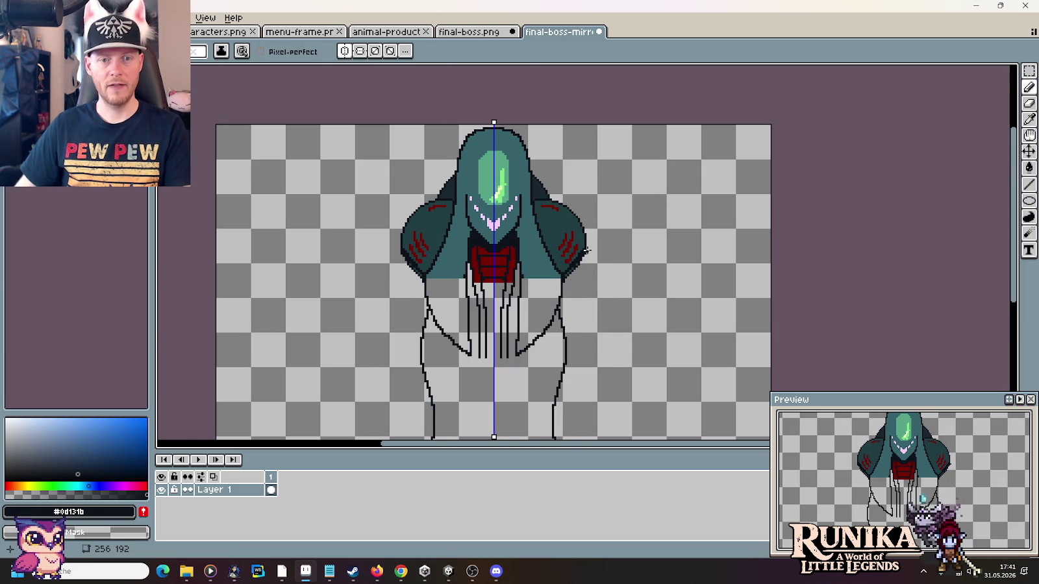
mouse_move(586, 250)
mouse_down()
mouse_move(714, 147)
mouse_move(687, 250)
mouse_move(568, 366)
mouse_up()
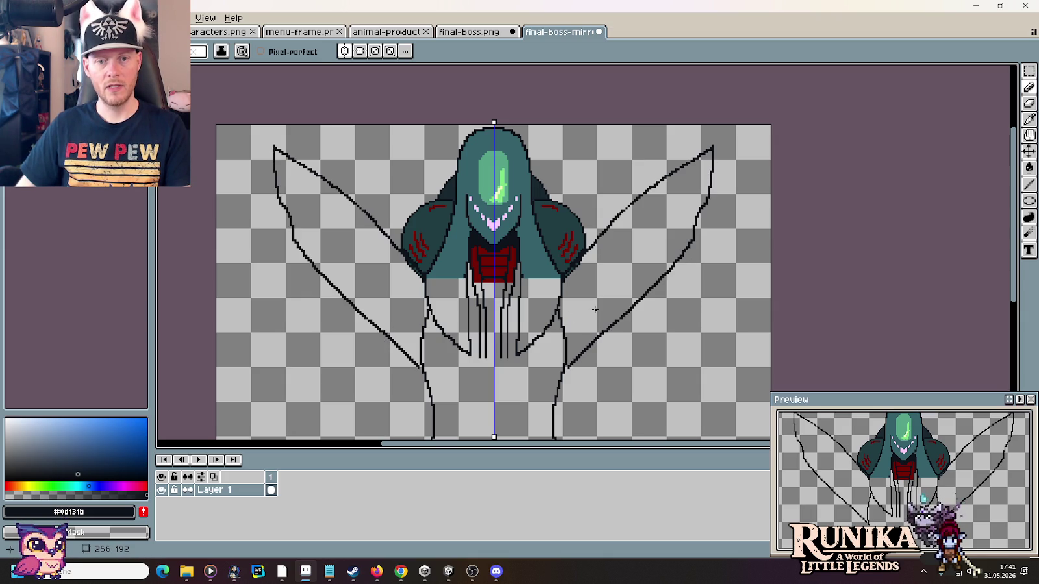
key(alt+Tab)
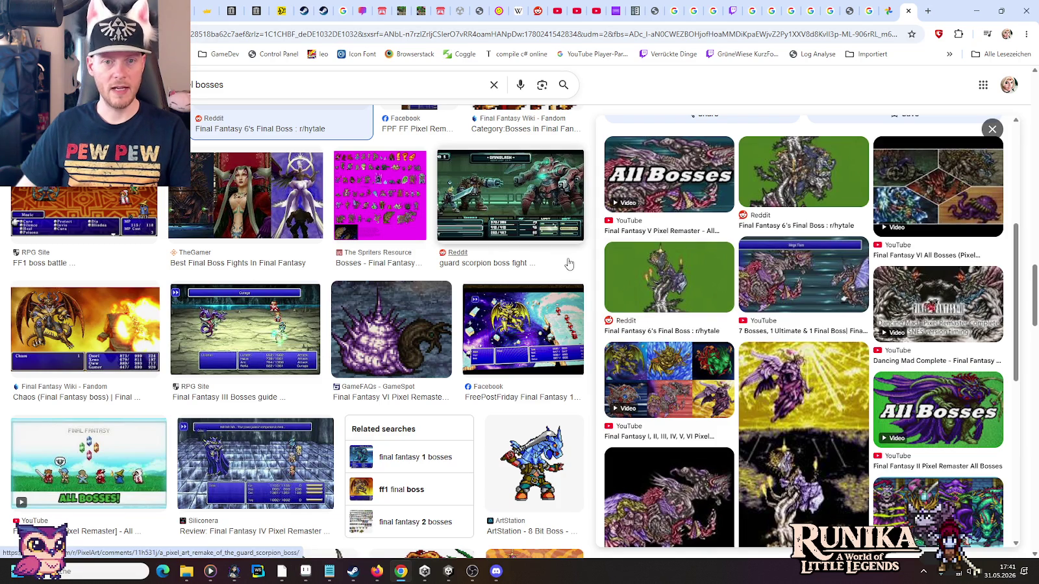
- Close the image preview, reload the boss image search, and compare it with the sprite
key(Escape)
key(F5)
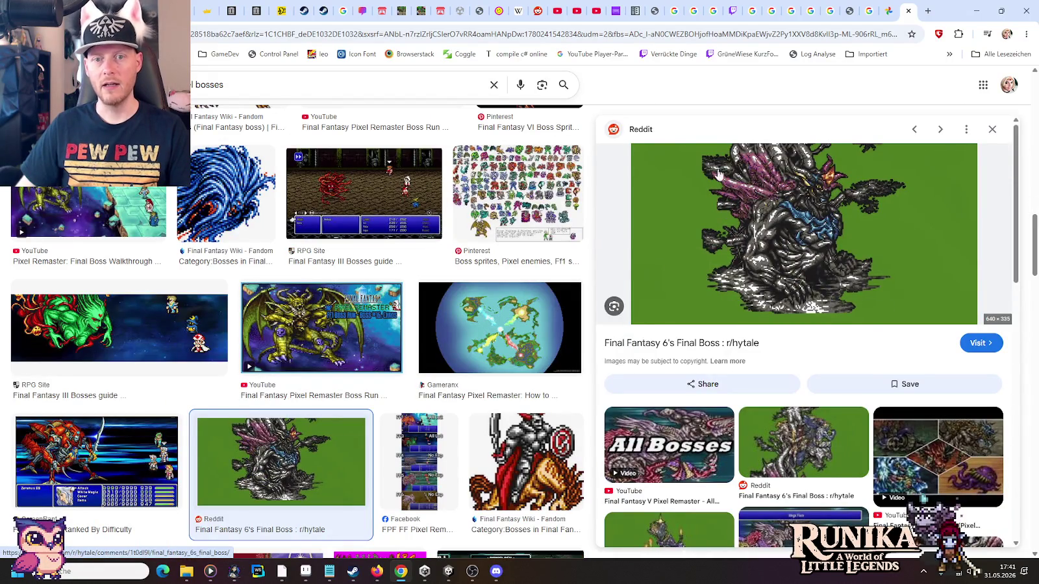
key(alt+Tab)
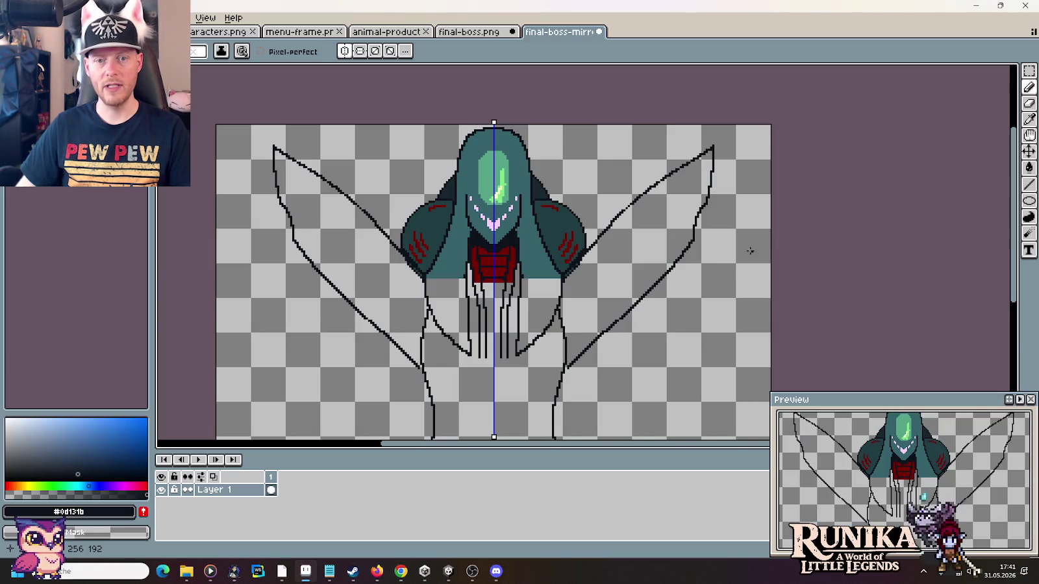
key(alt+Tab)
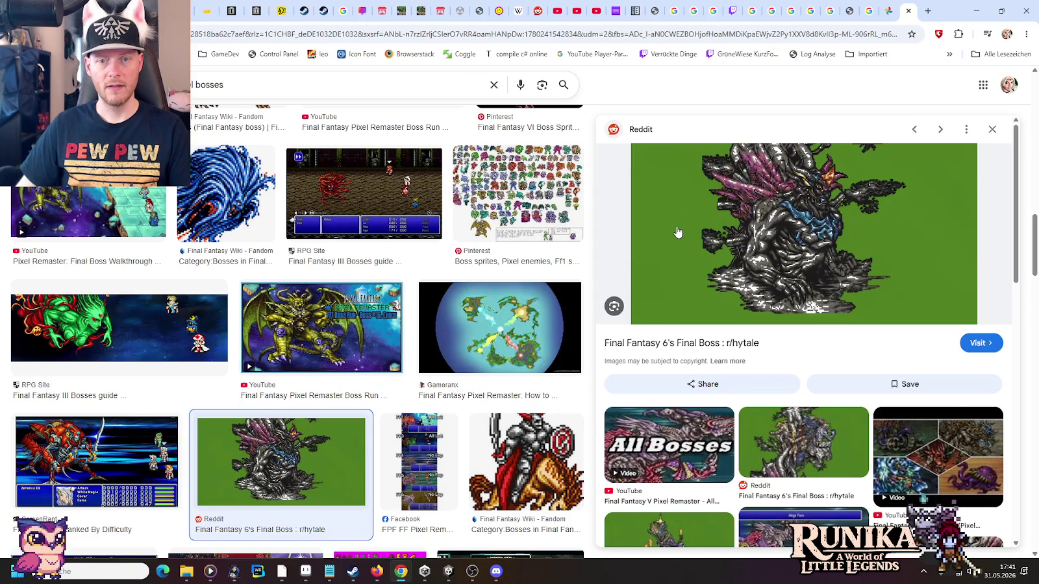
key(alt+Tab)
- Add a short mirrored line inside each wing, checking it against the Final Fantasy 6 reference
drag(663, 238, 708, 199)
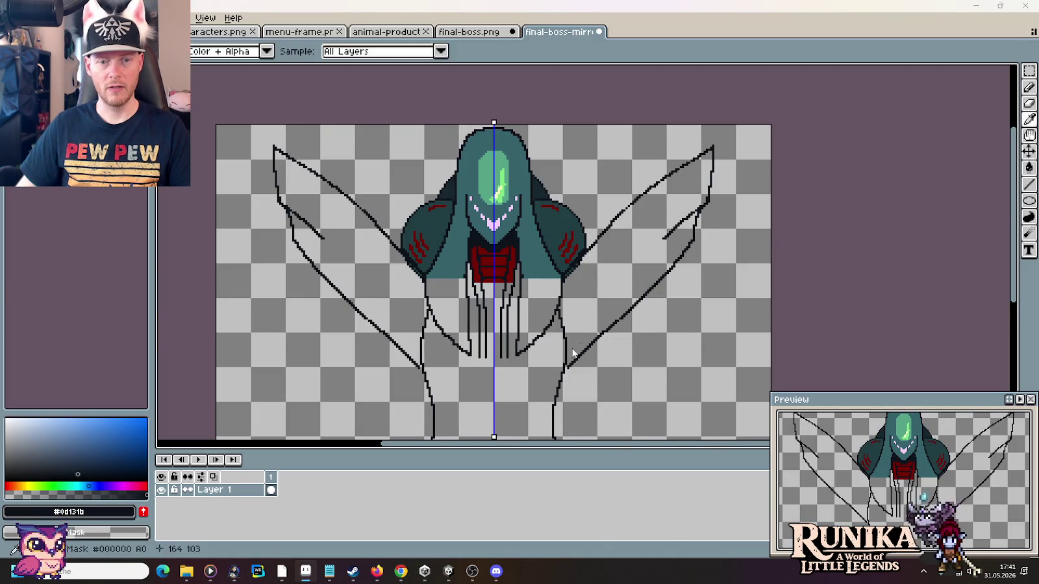
key(alt+Tab)
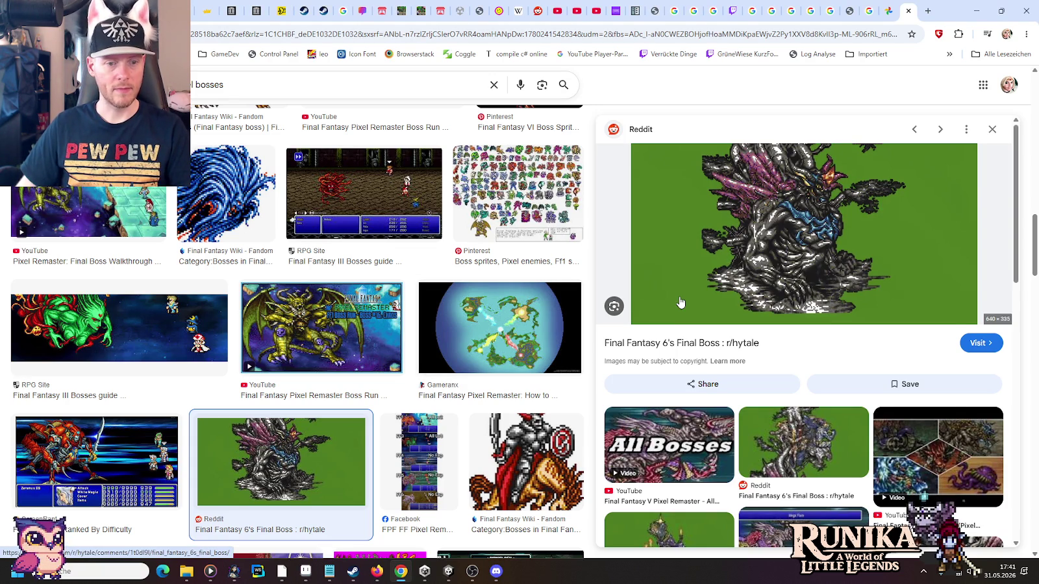
key(alt+Tab)
- Draw two pairs of mirrored jagged strokes rising from the shoulders to the canvas top
mouse_move(572, 206)
mouse_down()
mouse_move(634, 122)
mouse_move(631, 201)
mouse_up()
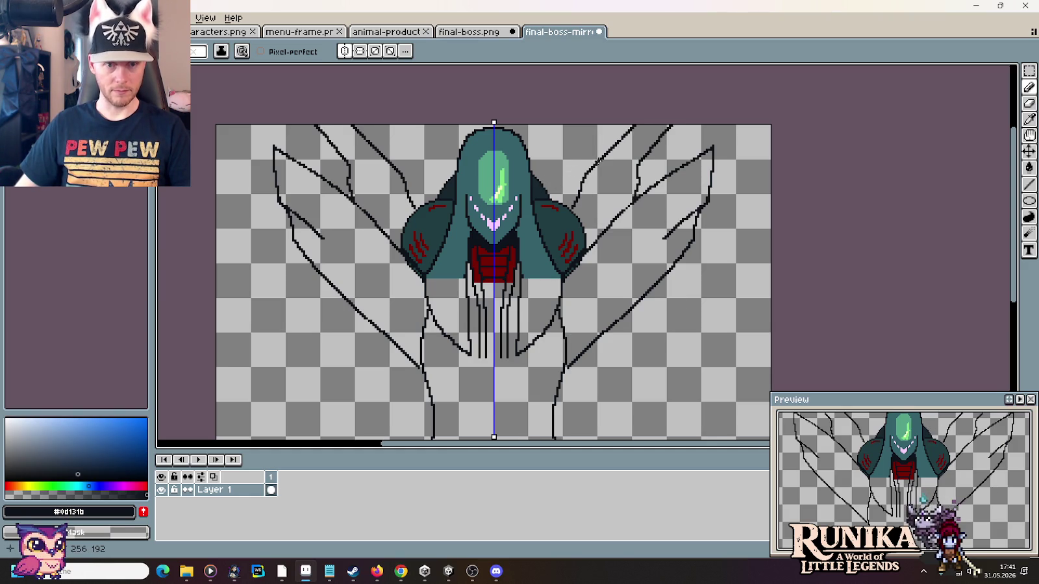
mouse_move(586, 167)
mouse_down()
mouse_move(596, 125)
mouse_move(536, 161)
mouse_up()
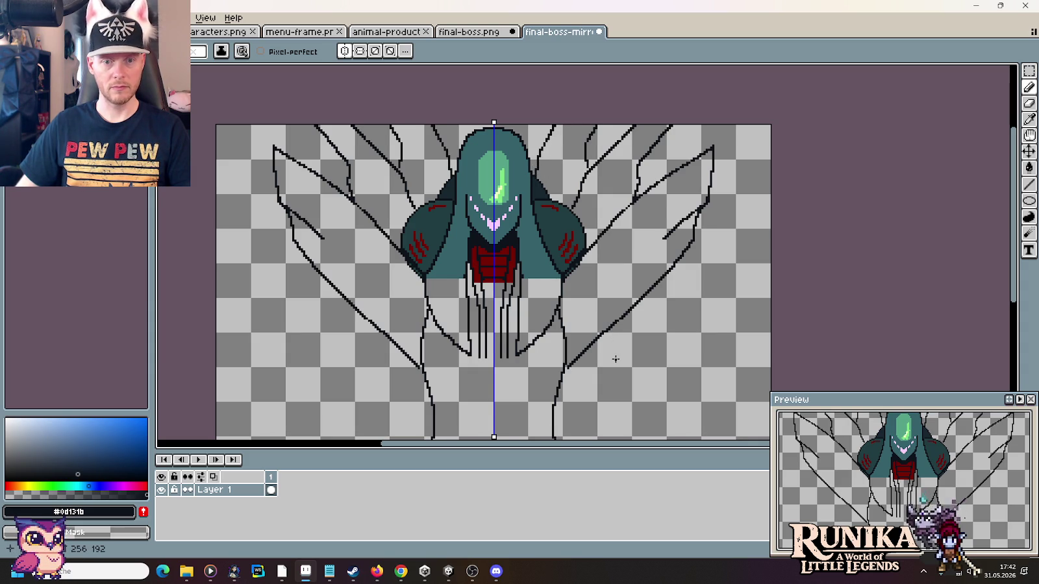
drag(615, 359, 625, 299)
scroll(626, 299, down, 1)
scroll(627, 300, up, 1)
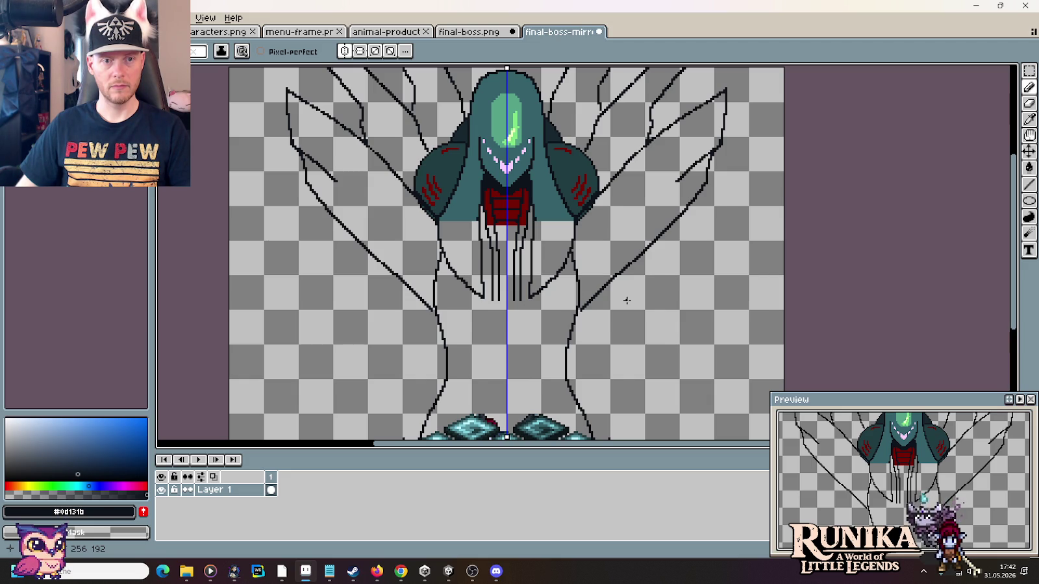
scroll(626, 300, down, 1)
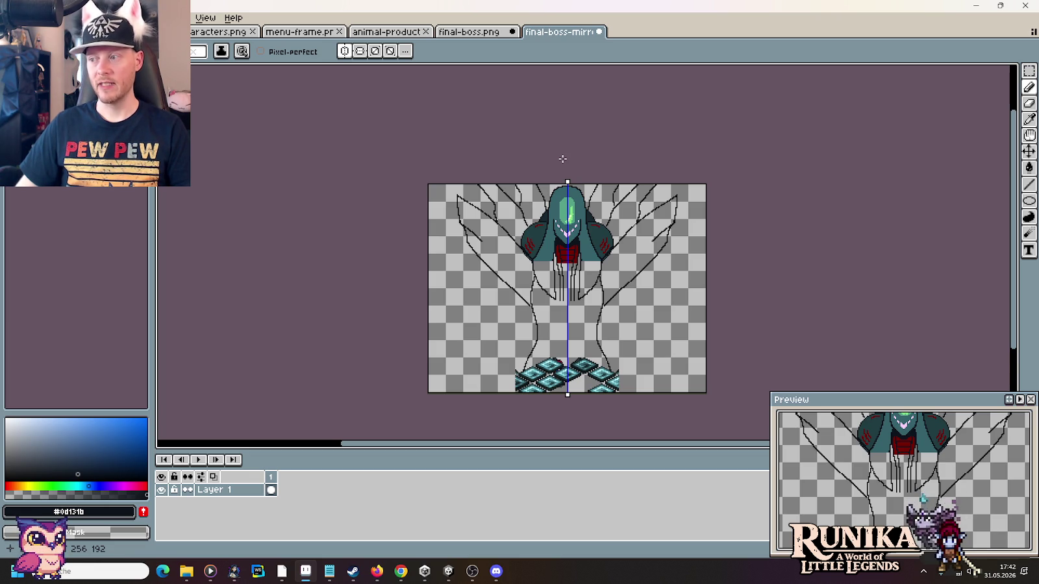
- Select both wing sketches together on the final-boss.png sheet
click(484, 36)
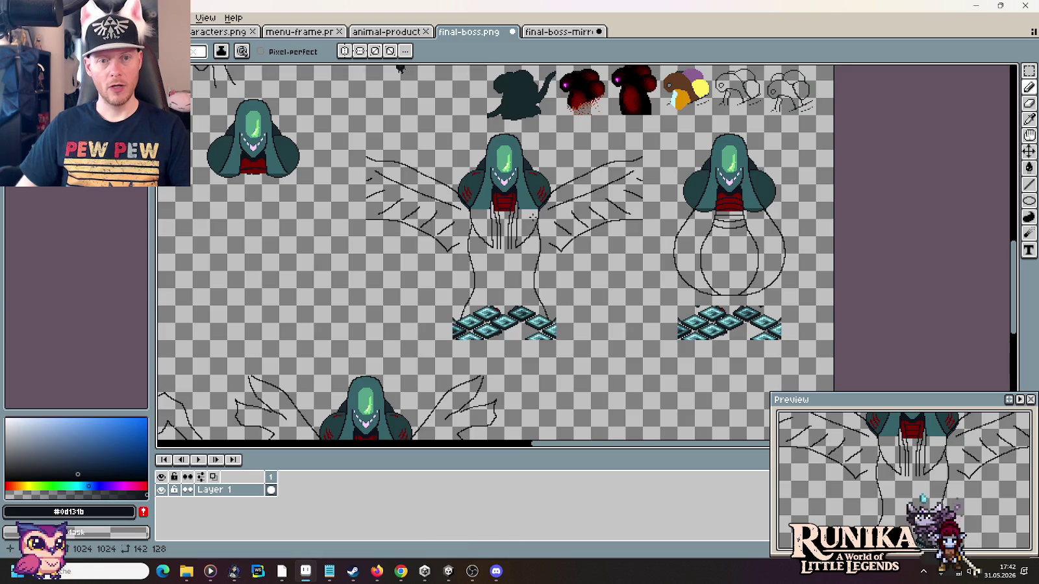
scroll(532, 216, down, 5)
scroll(545, 224, down, 2)
key(m)
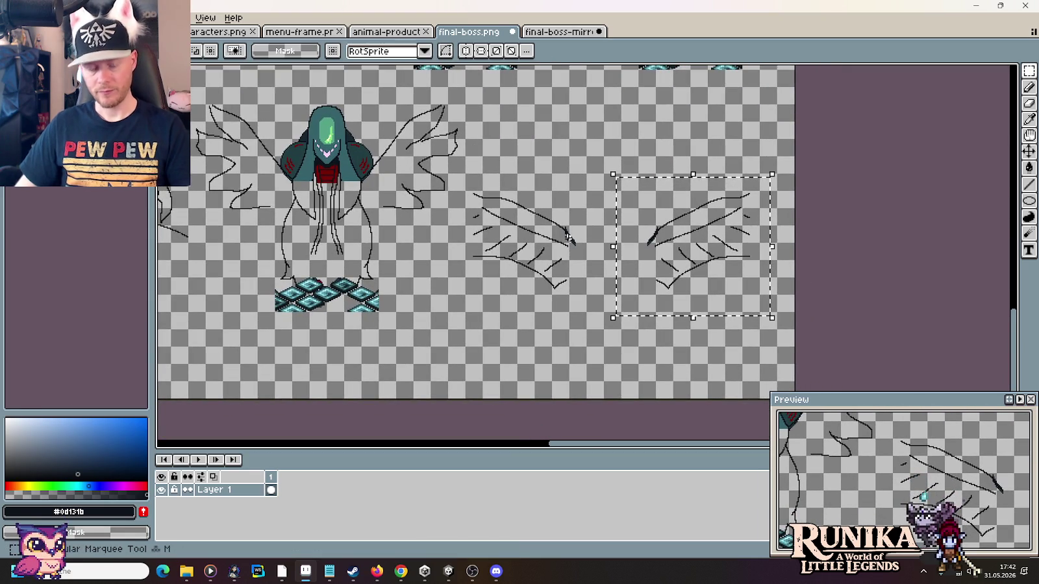
drag(465, 175, 752, 302)
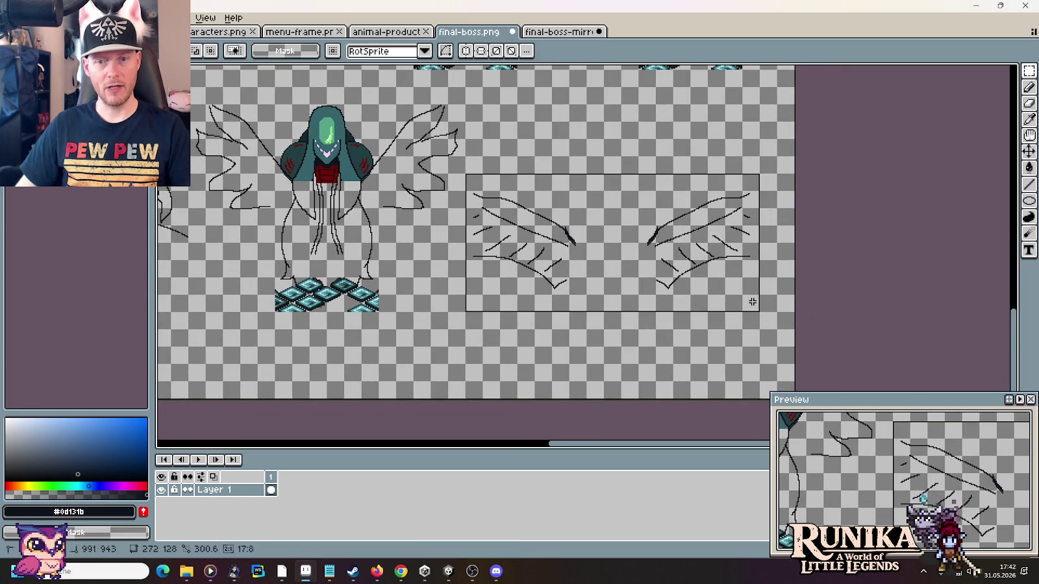
- Paste the wing outlines onto final-boss-mirror, try several positions, then discard the paste
click(559, 31)
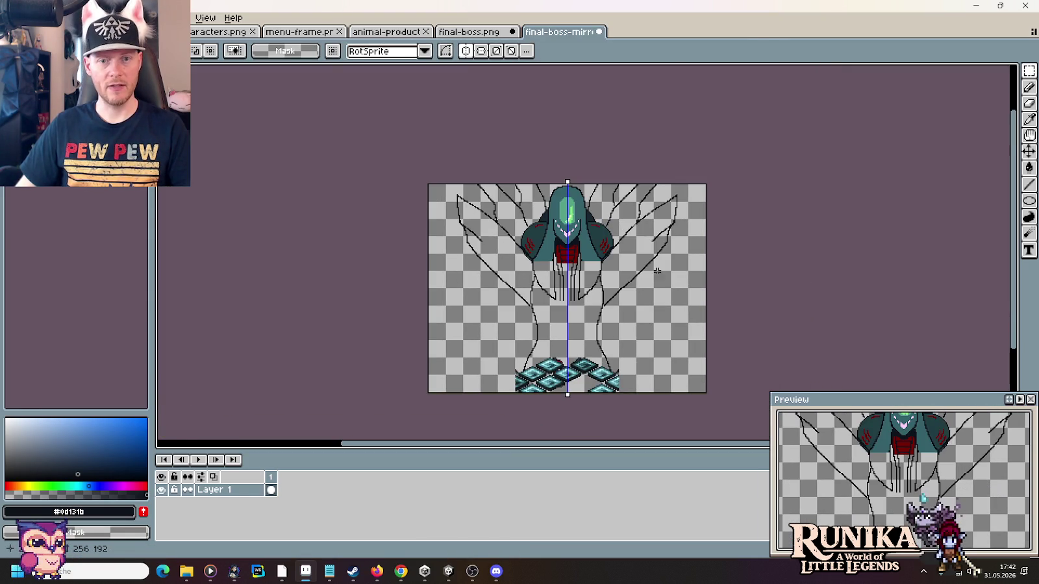
scroll(657, 271, up, 1)
key(ctrl+v)
drag(656, 280, 641, 263)
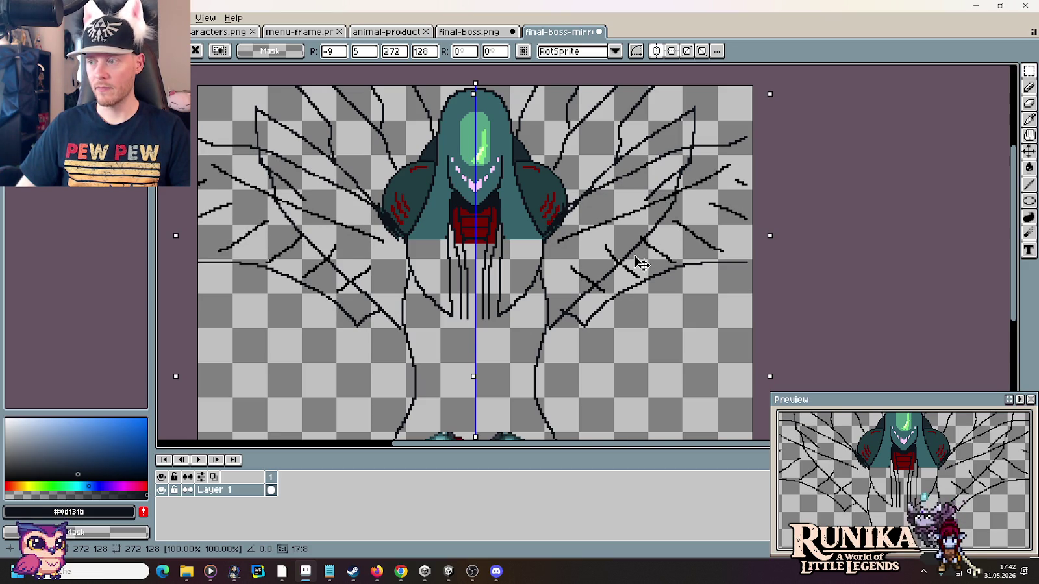
key(ctrl+z)
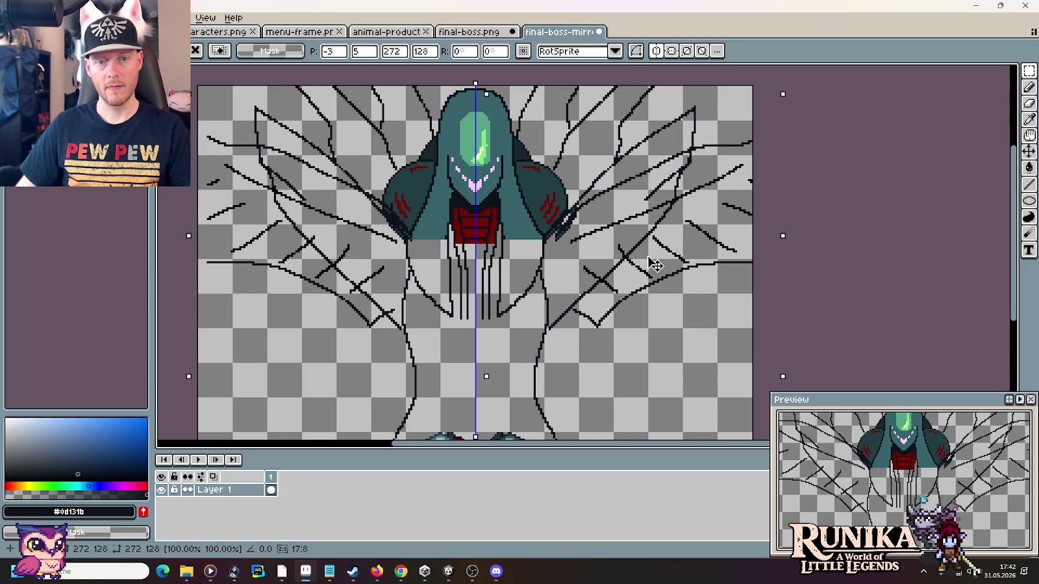
key(ctrl+z)
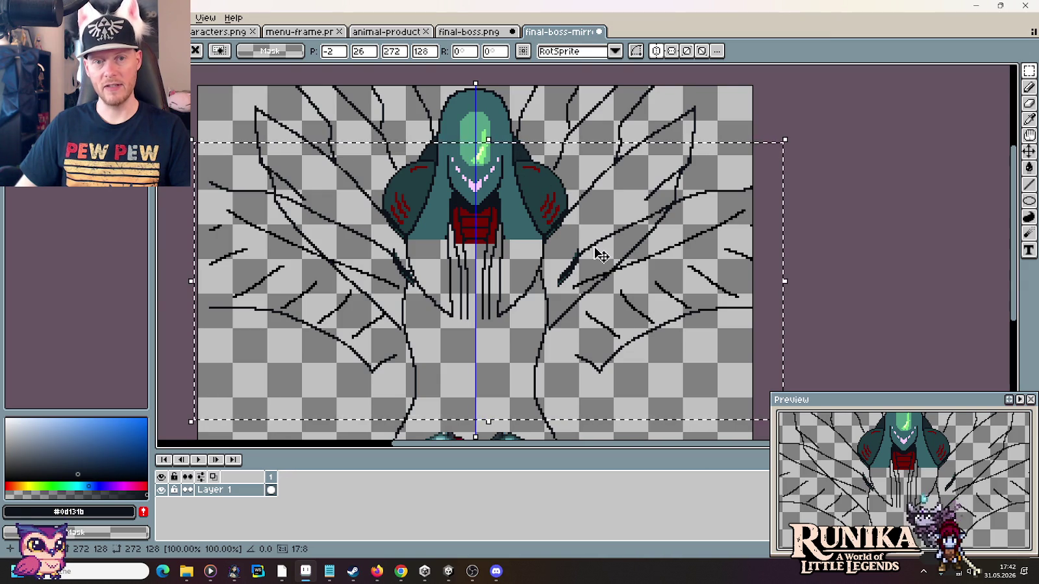
key(ctrl+z)
key(ctrl+z)
key(ctrl+z)
key(ctrl+z)
key(ctrl+z)
key(ctrl+z)
key(ctrl+z)
key(ctrl+z)
key(ctrl+z)
mouse_move(621, 245)
mouse_down()
mouse_move(620, 263)
mouse_move(620, 244)
mouse_up()
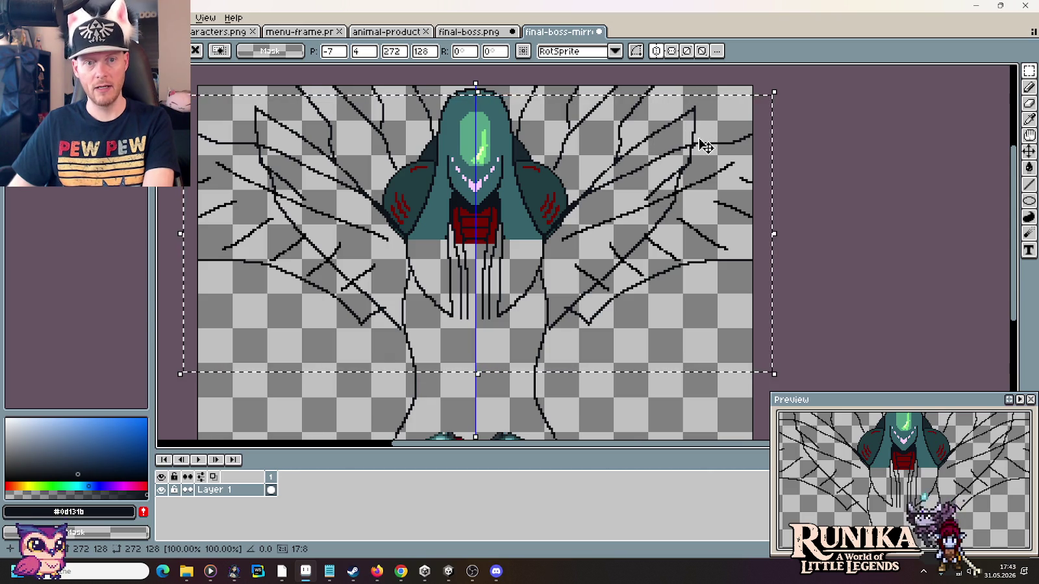
key(Escape)
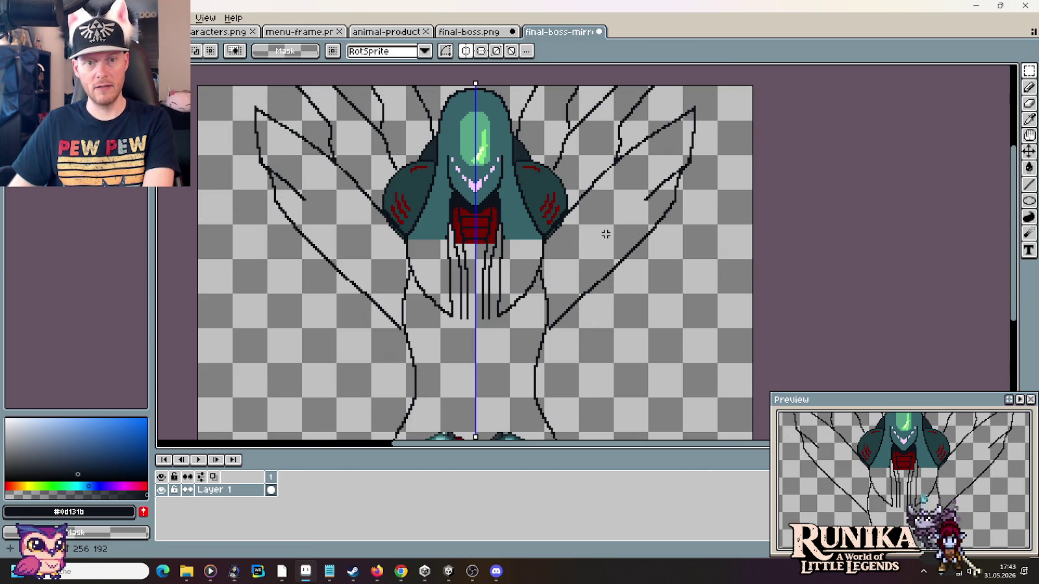
click(400, 571)
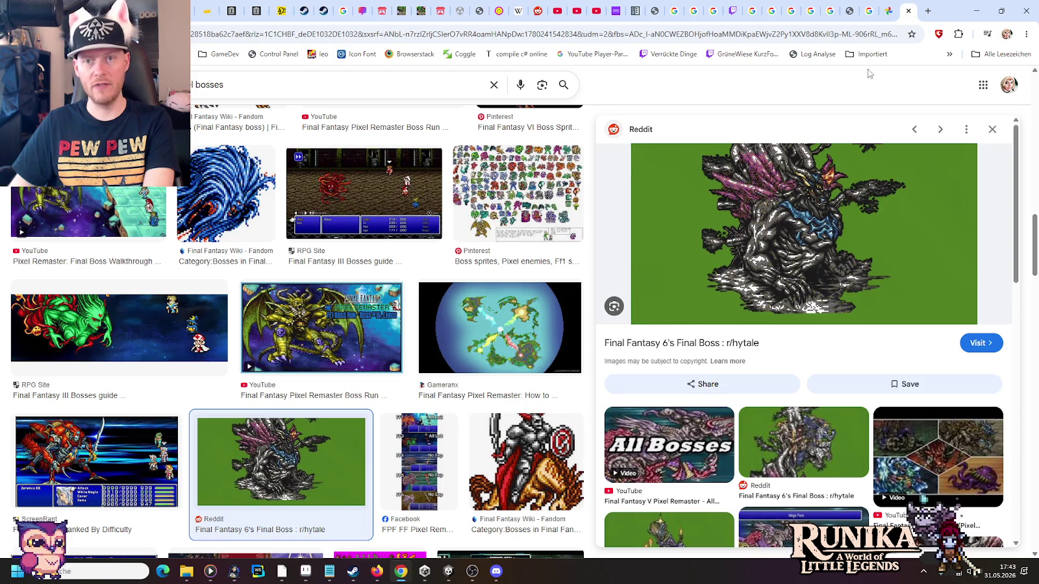
- Search images for 'jenova ff7' in a new tab and scroll through the results
click(928, 11)
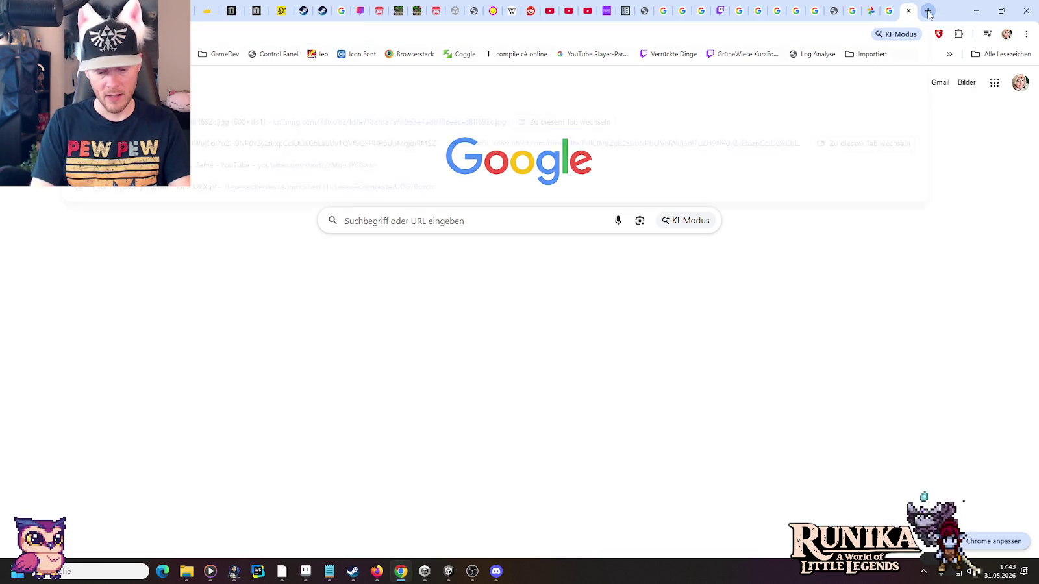
text(jenova ff7)
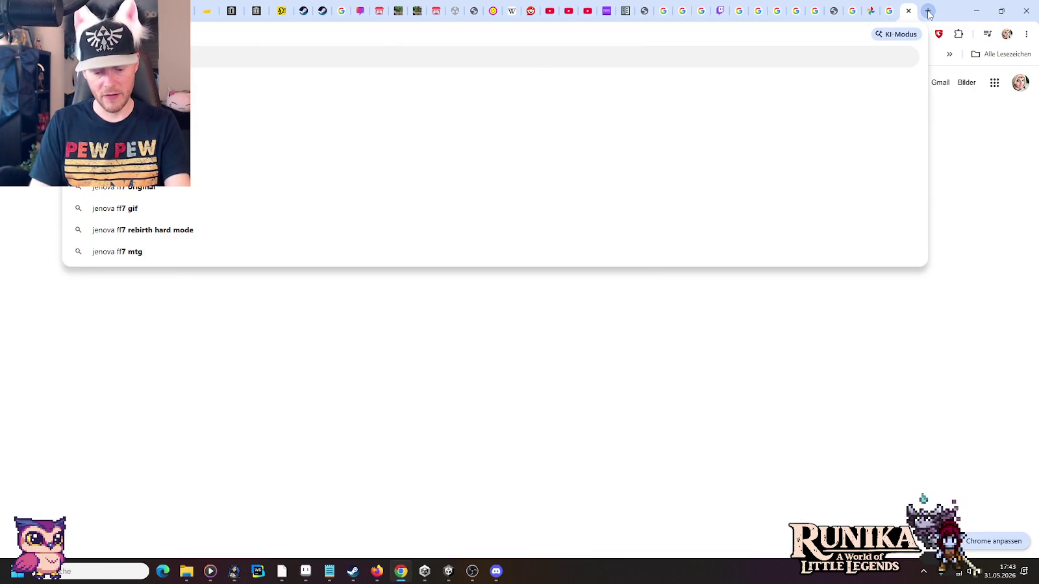
key(Return)
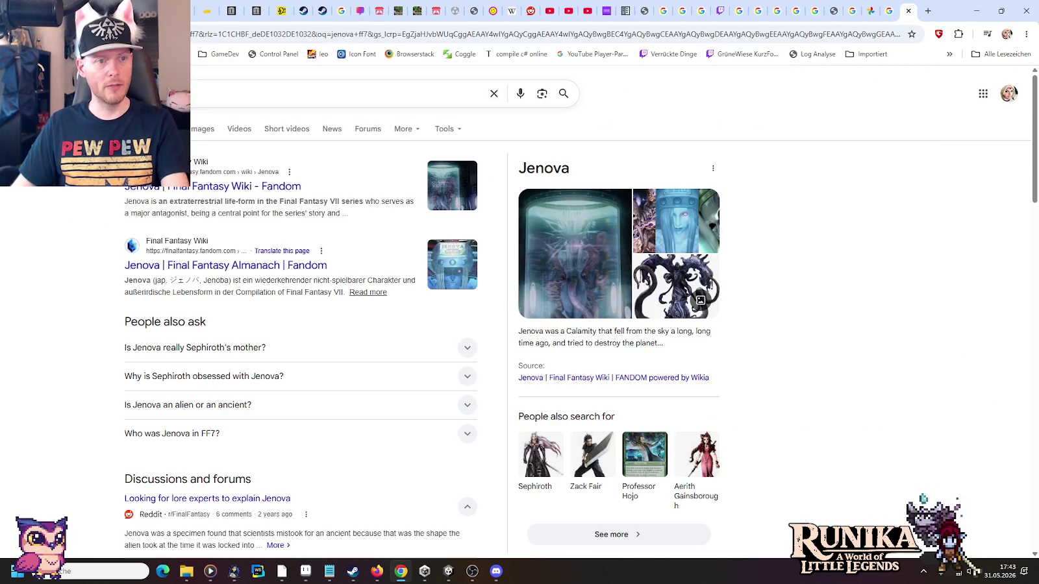
click(192, 131)
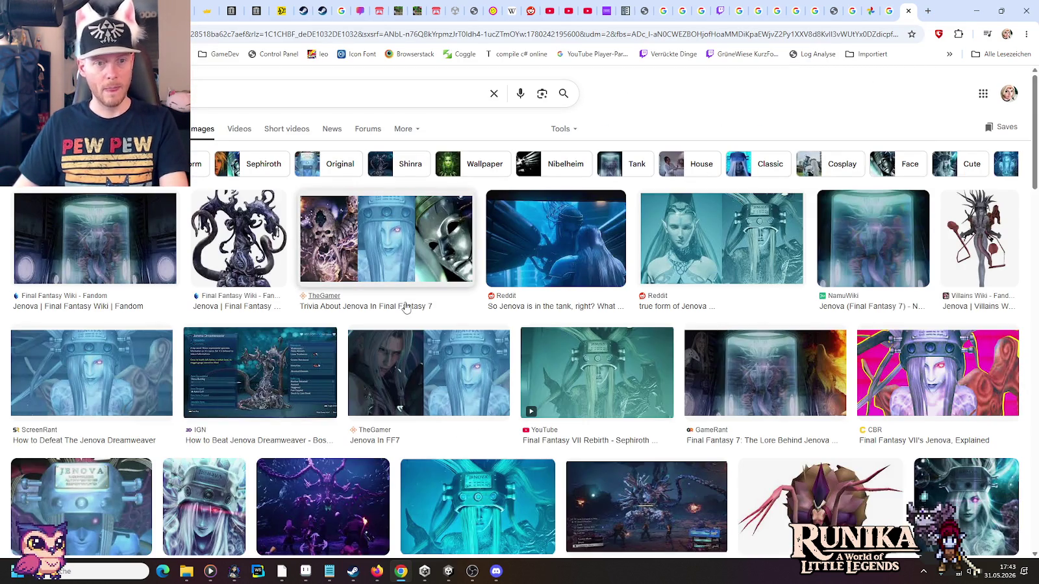
scroll(405, 307, down, 3)
scroll(405, 308, down, 2)
scroll(405, 308, down, 2)
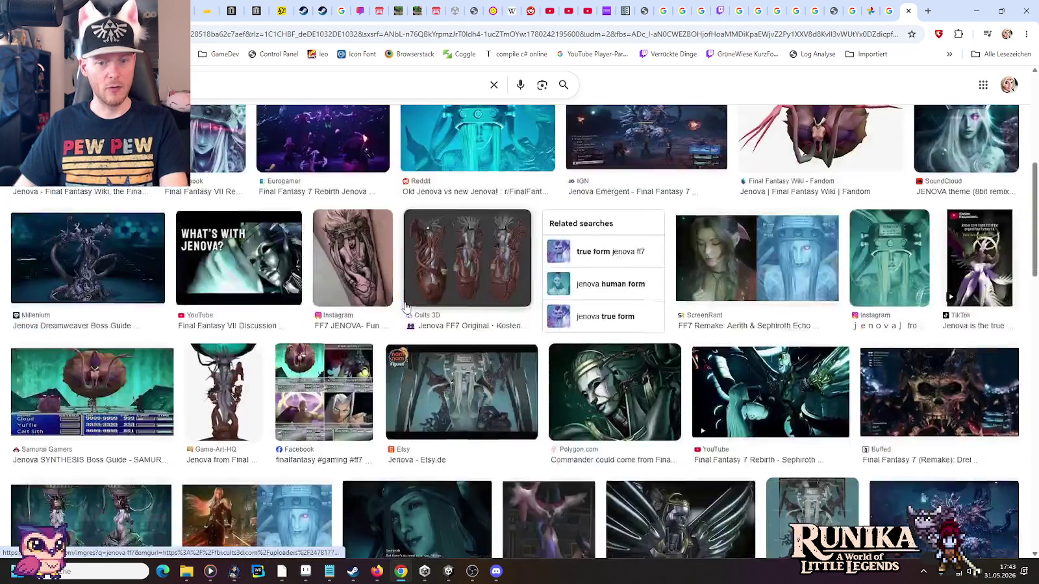
scroll(405, 308, down, 2)
scroll(405, 307, up, 1)
scroll(405, 308, down, 2)
scroll(405, 307, down, 3)
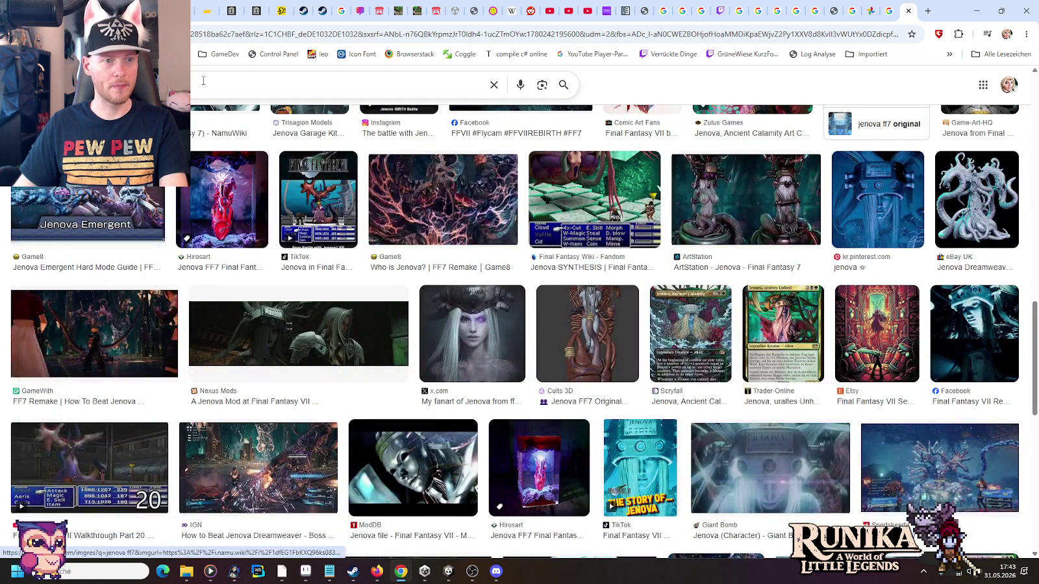
- Visit the Jenova Dreamweaver guide page, then return to browse further image results
click(68, 400)
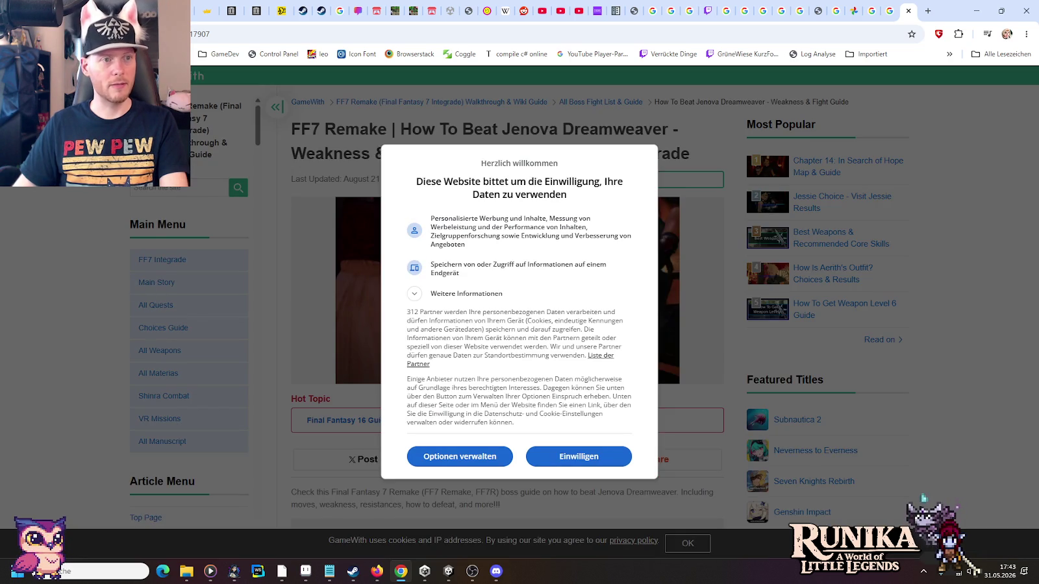
key(alt+Left)
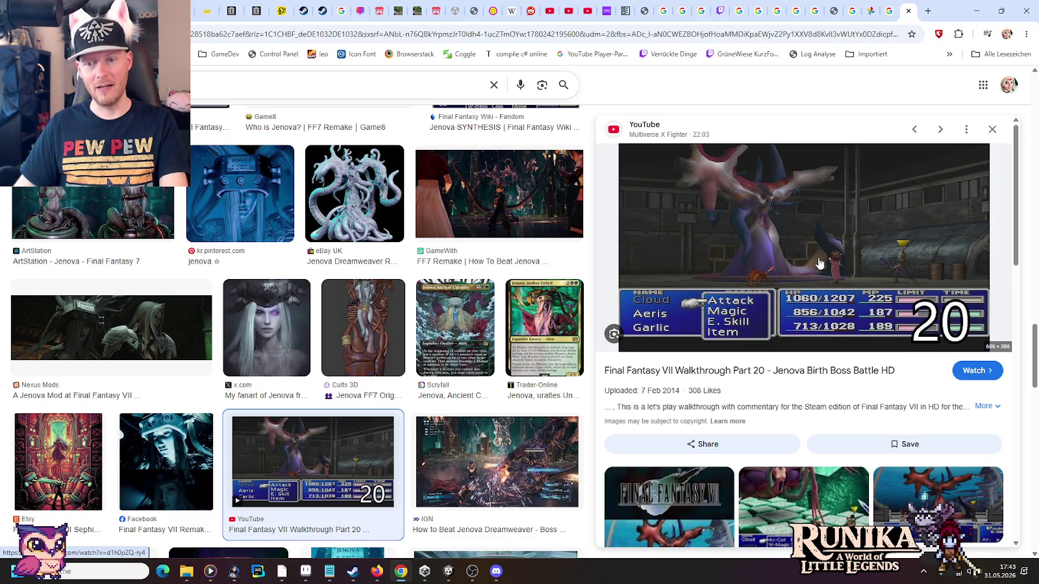
scroll(819, 263, down, 1)
scroll(819, 263, down, 3)
scroll(818, 260, down, 1)
scroll(817, 261, down, 2)
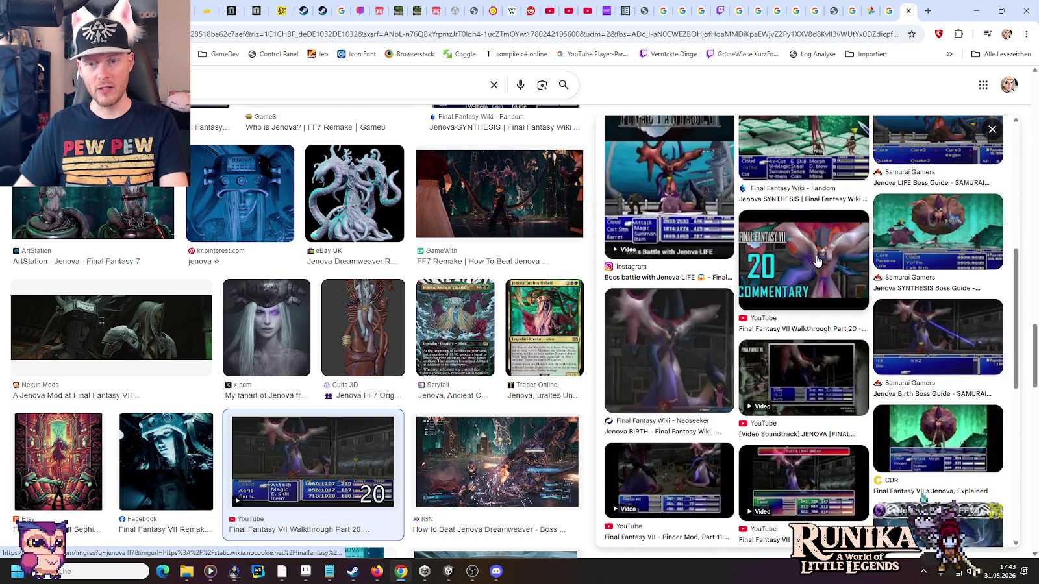
- Study the Jenova Birth boss guide image preview, comparing it with the boss sprite
click(918, 331)
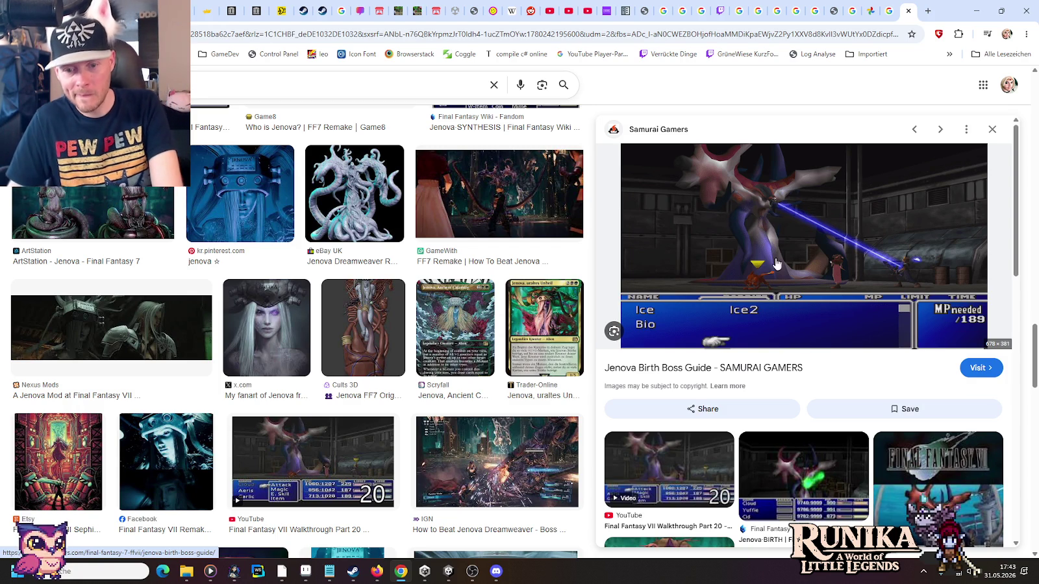
scroll(775, 263, down, 5)
scroll(764, 268, down, 3)
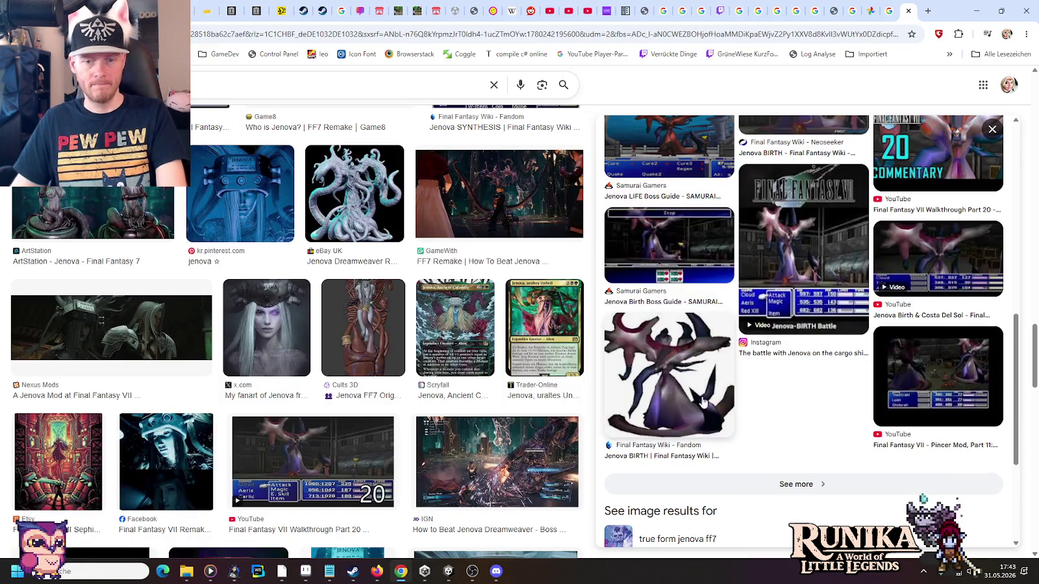
mouse_move(938, 195)
scroll(912, 234, up, 1)
scroll(912, 233, down, 2)
scroll(911, 235, up, 2)
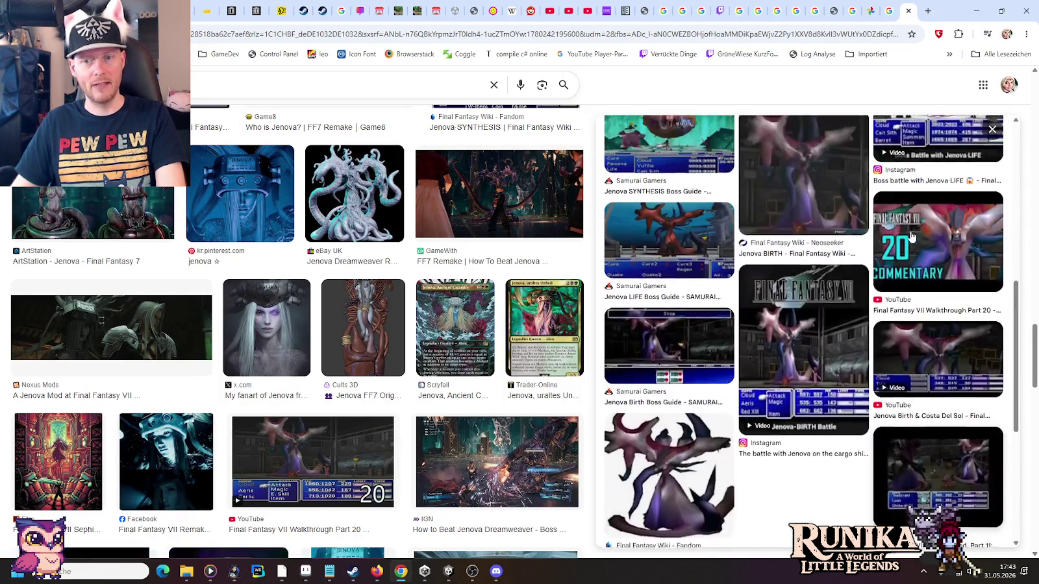
scroll(912, 236, up, 5)
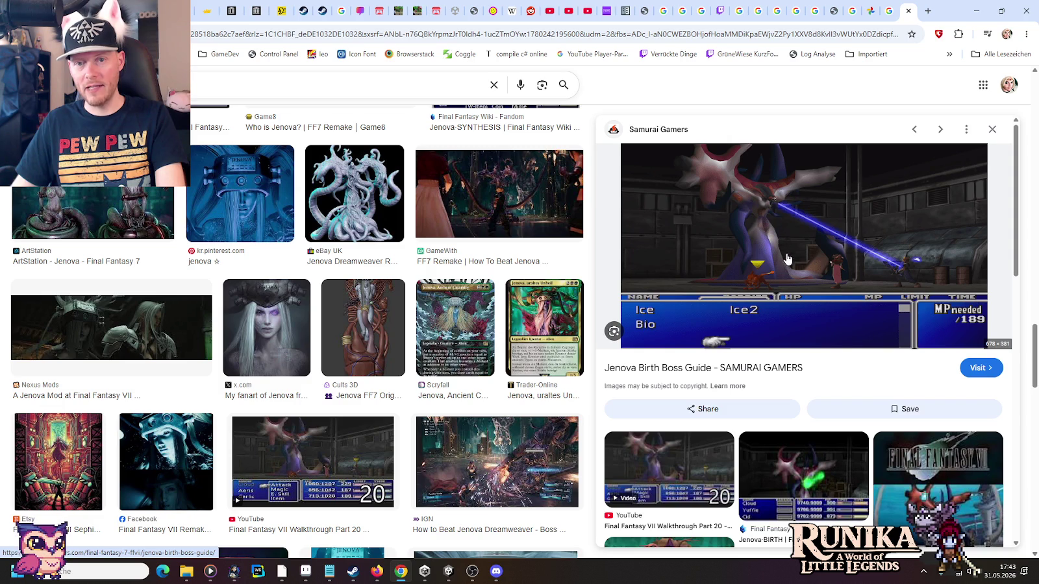
key(alt+Tab)
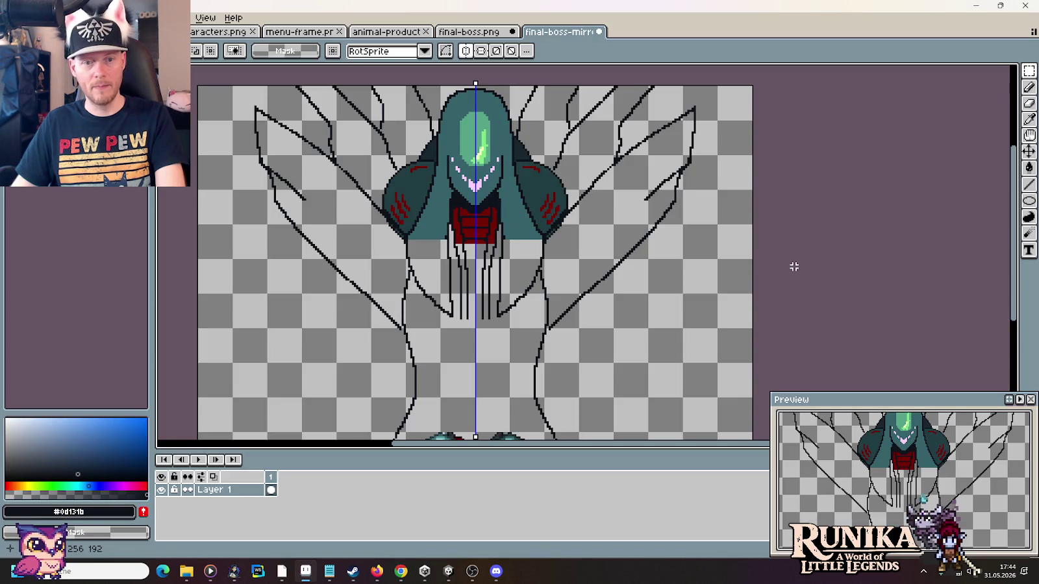
key(alt+Tab)
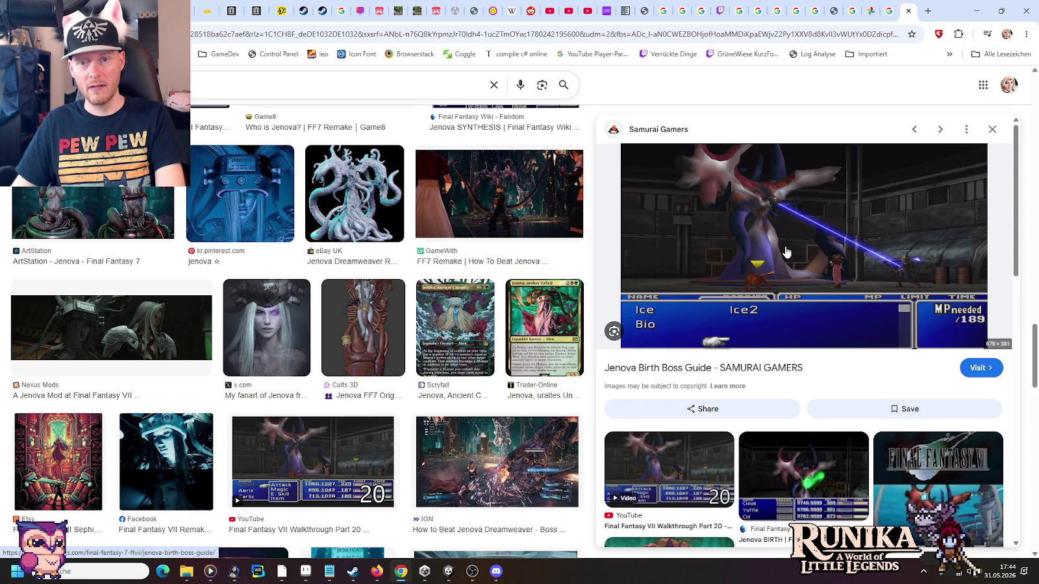
key(alt+Tab)
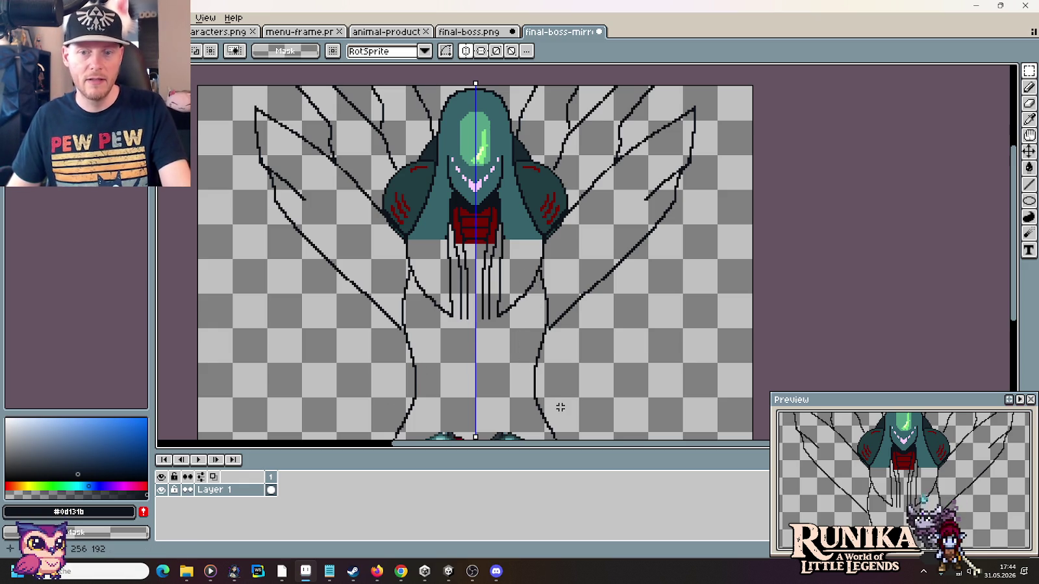
- Erase the old leg lines and draw long mirrored lower-body curves down to the crystal floor
drag(568, 364, 573, 243)
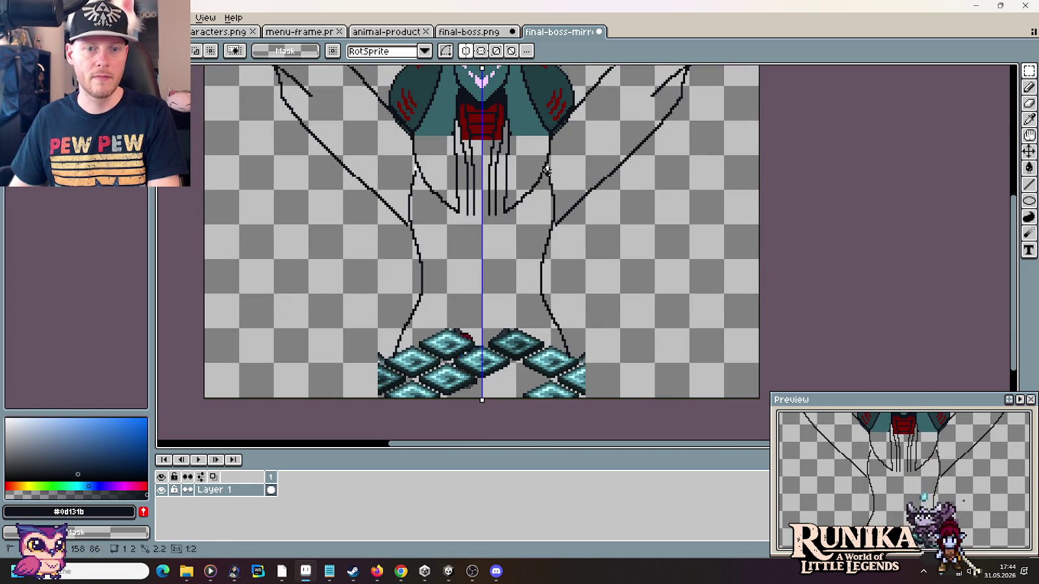
drag(538, 218, 594, 357)
key(Delete)
key(Delete)
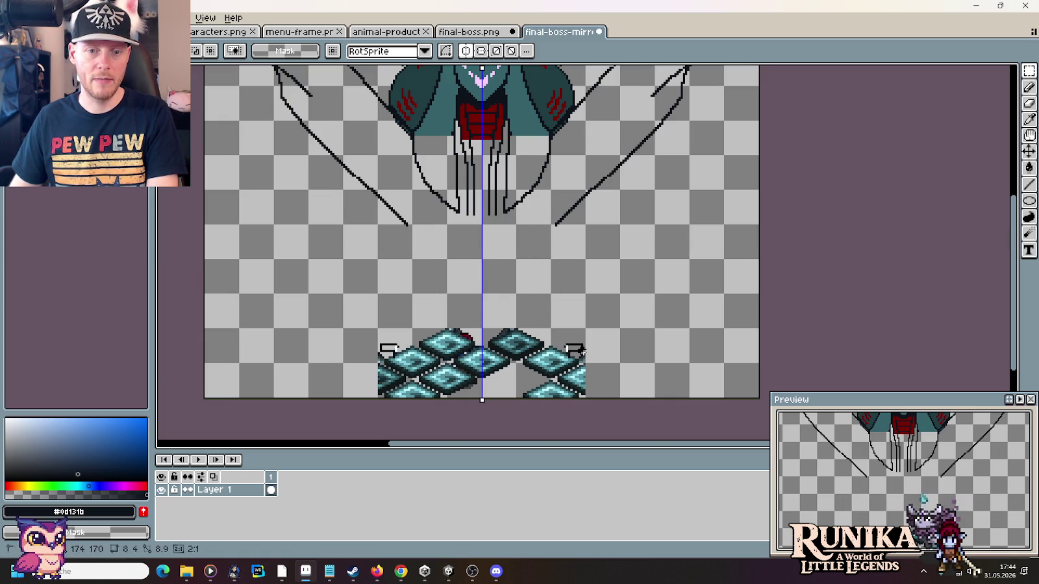
key(b)
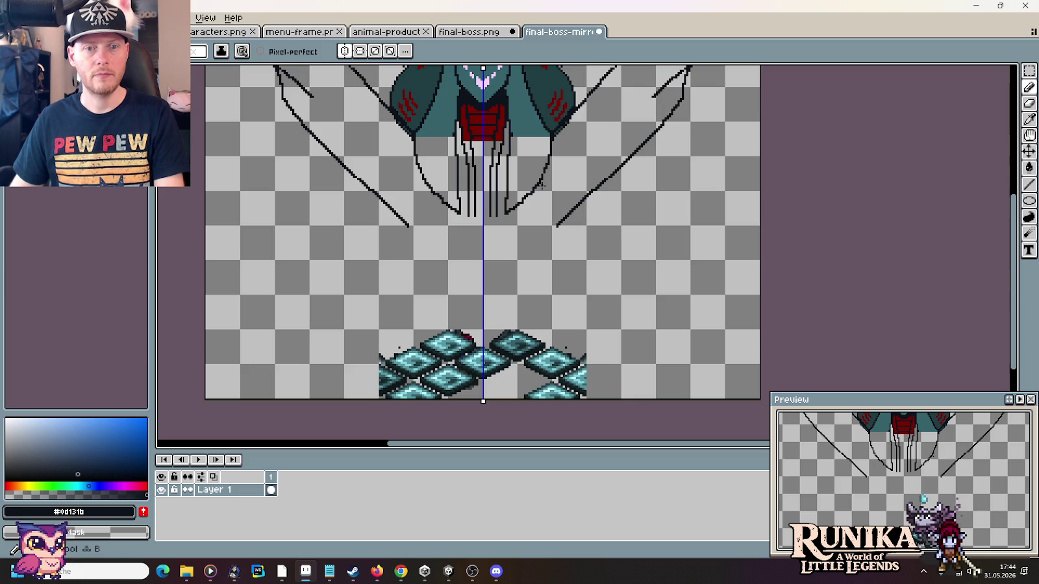
mouse_move(535, 206)
mouse_down()
mouse_move(524, 229)
mouse_move(581, 356)
mouse_up()
drag(624, 199, 643, 265)
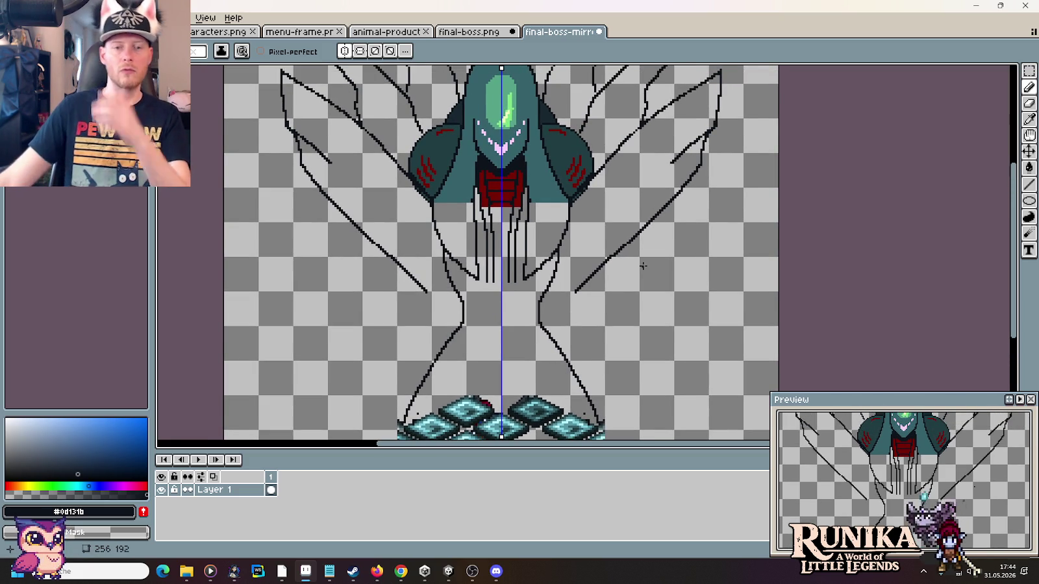
click(471, 31)
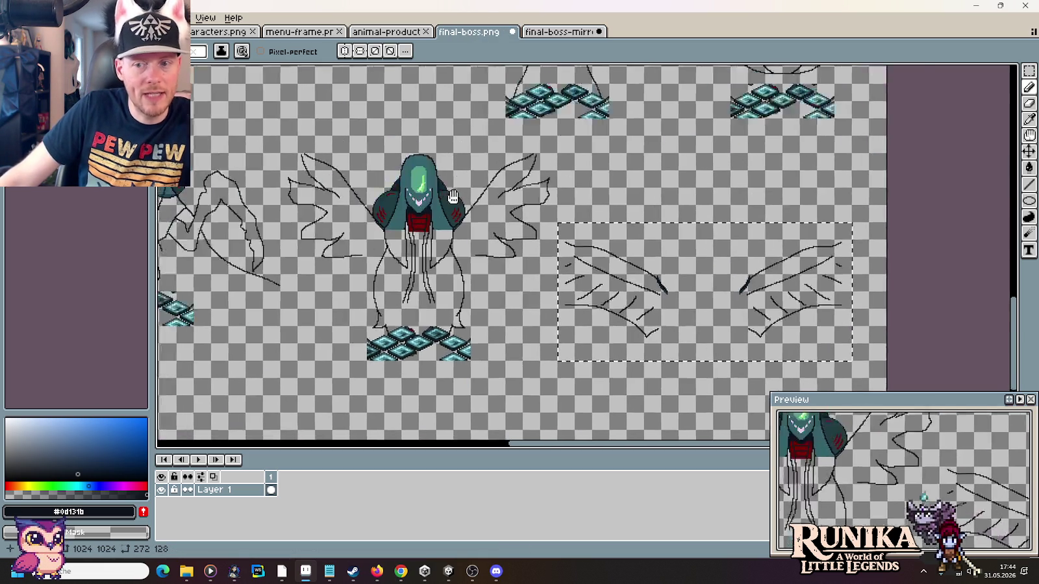
drag(443, 136, 397, 268)
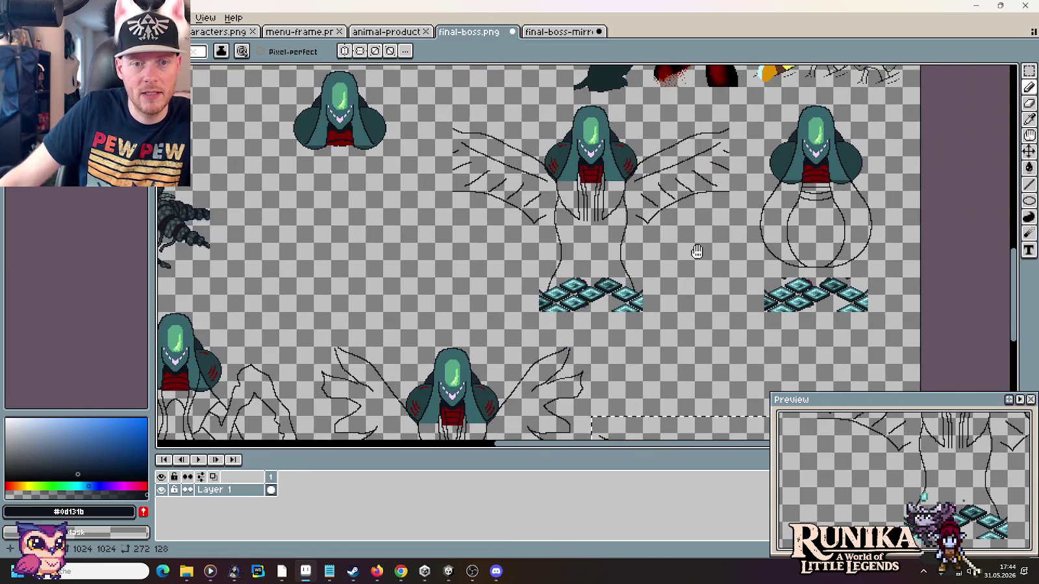
scroll(534, 228, right, 5)
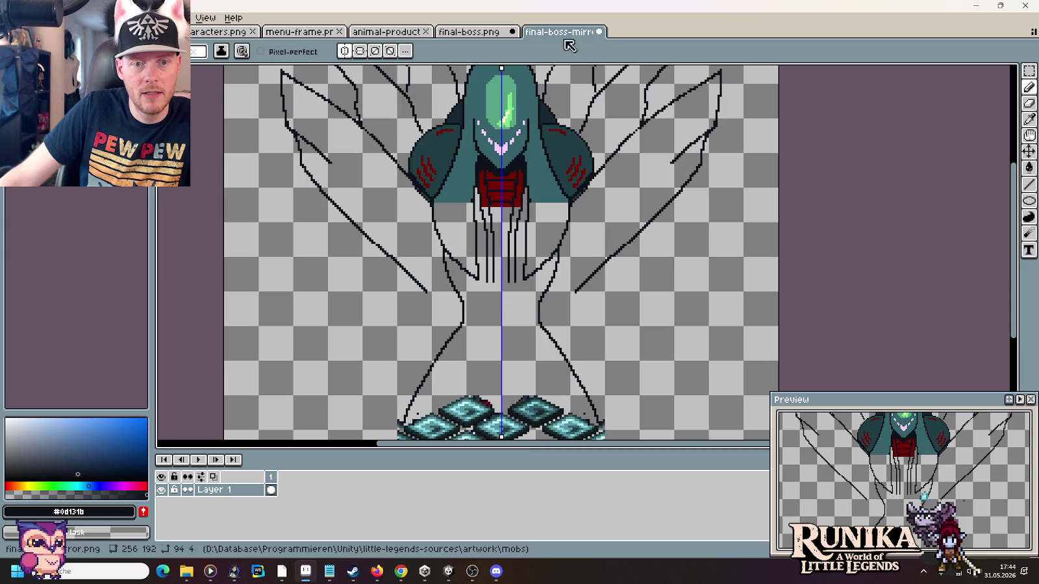
click(559, 32)
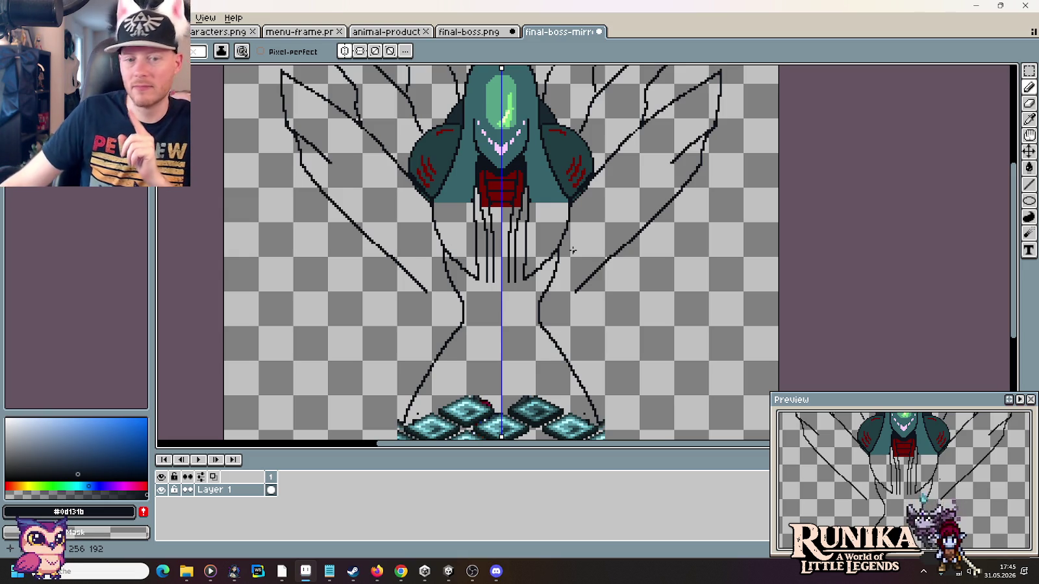
key(ctrl+v)
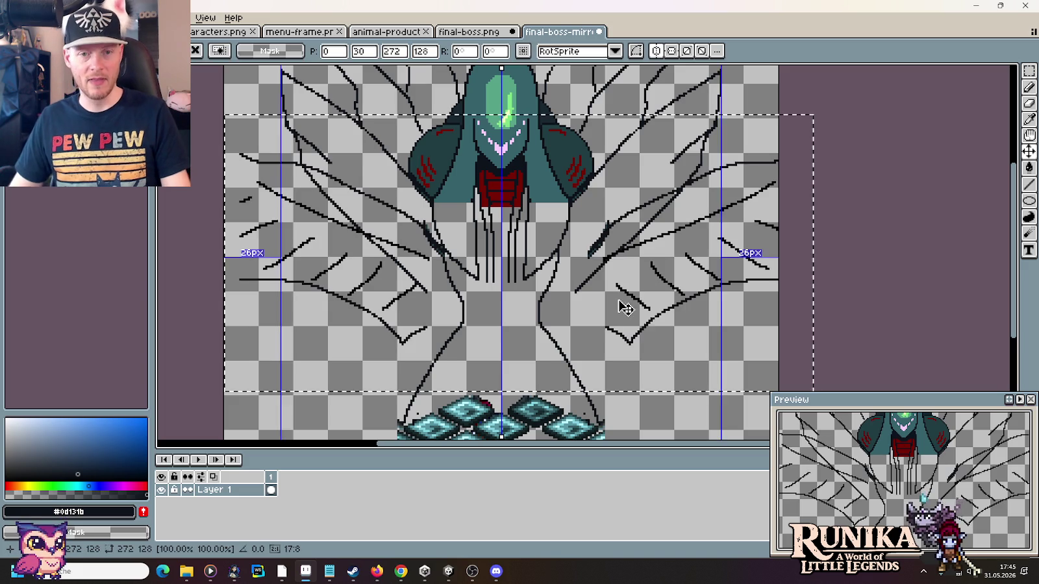
- Move the pasted branching line art up behind the boss's hooded upper body
drag(655, 290, 661, 240)
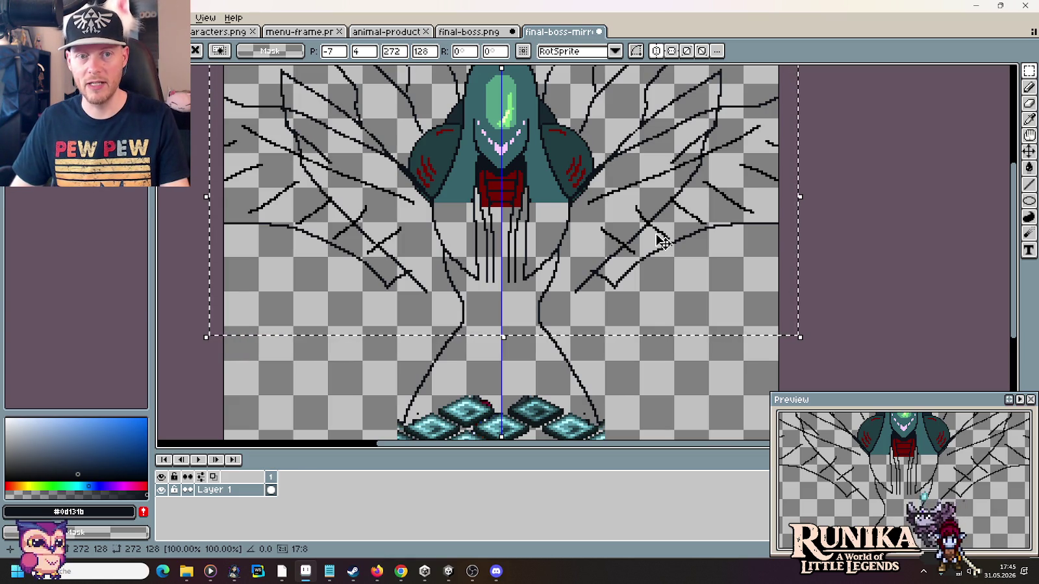
click(327, 571)
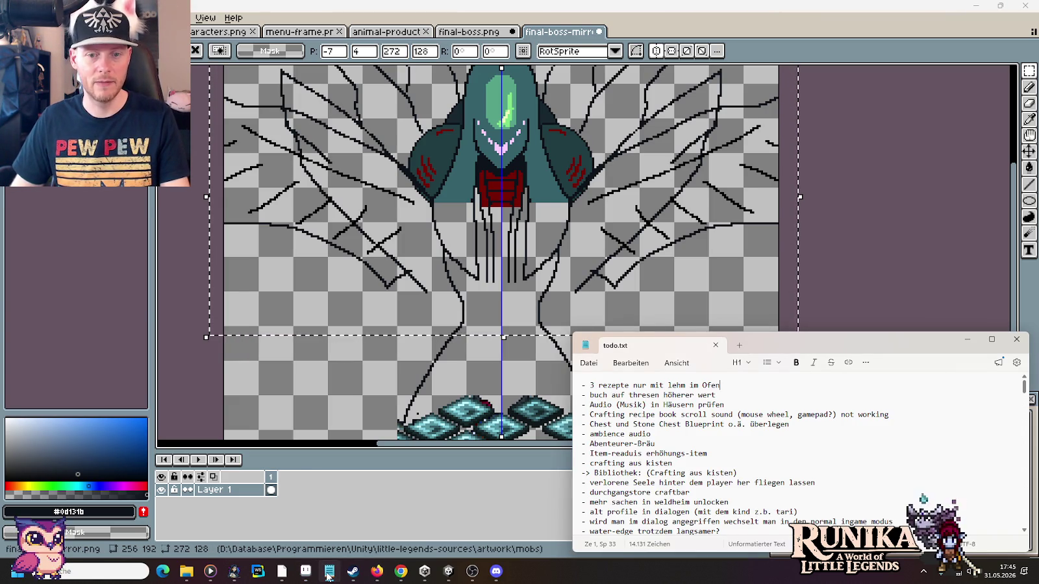
- Add 'kohle- und lehmofen nicht platzierbar' as the second todo.txt line, then return to Aseprite
key(Return)
text(- kohle- und lehmofen nicht platzierbar)
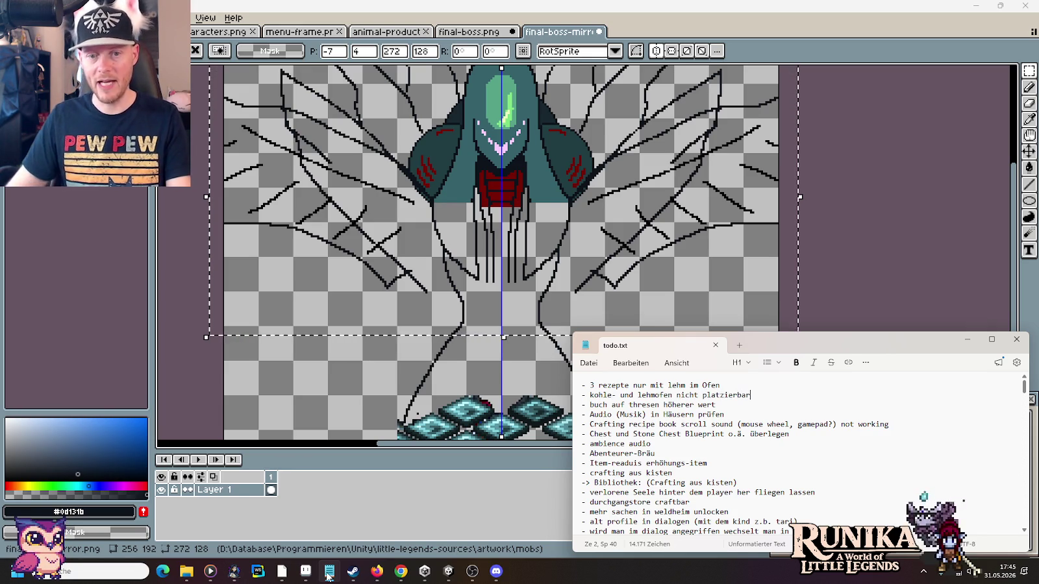
click(763, 47)
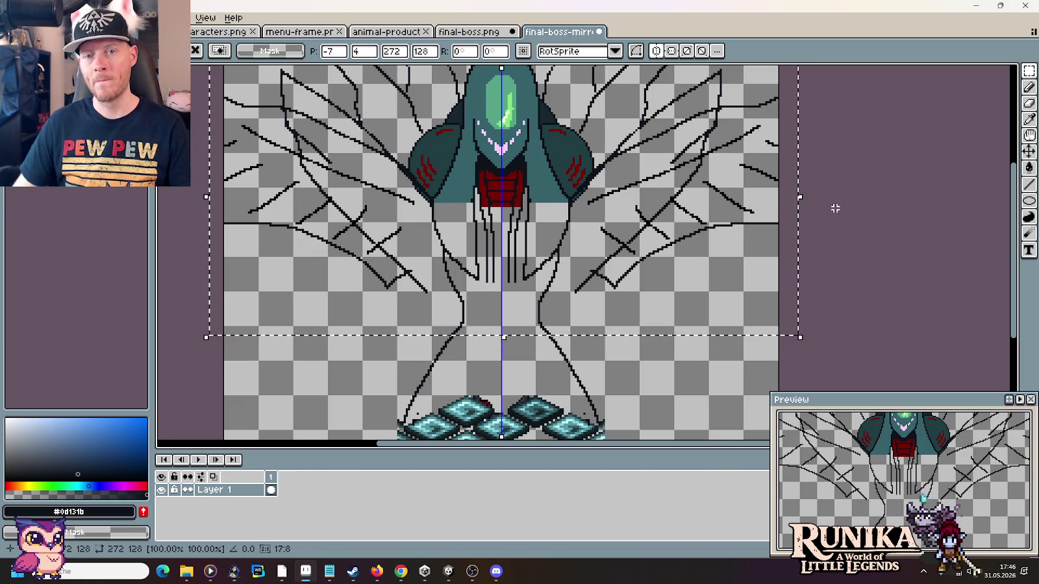
- Inspect the pasted branch line art, then discard the floating paste to keep only the wing outlines
scroll(831, 209, down, 1)
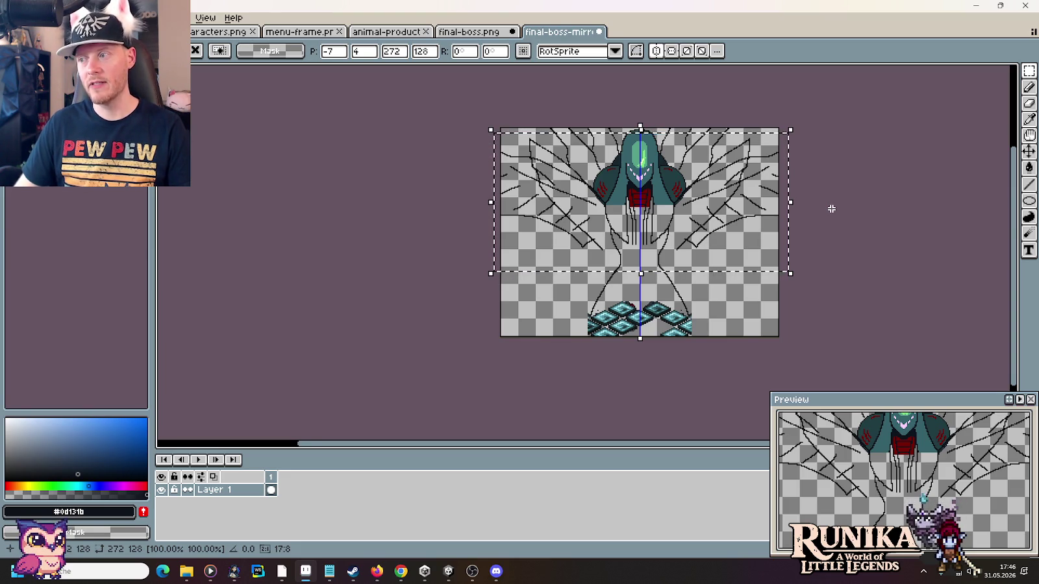
scroll(679, 196, up, 1)
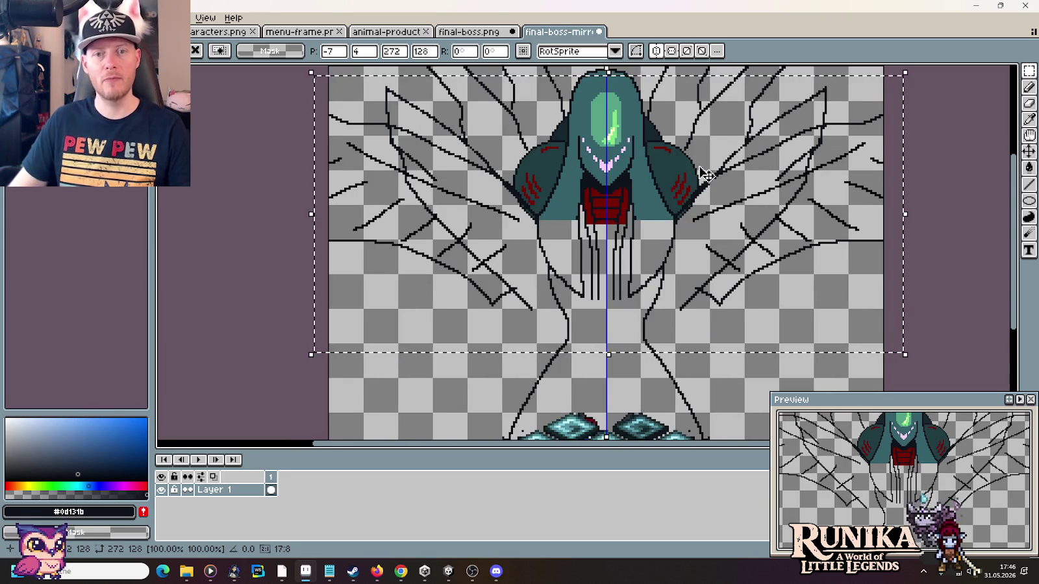
drag(702, 174, 668, 206)
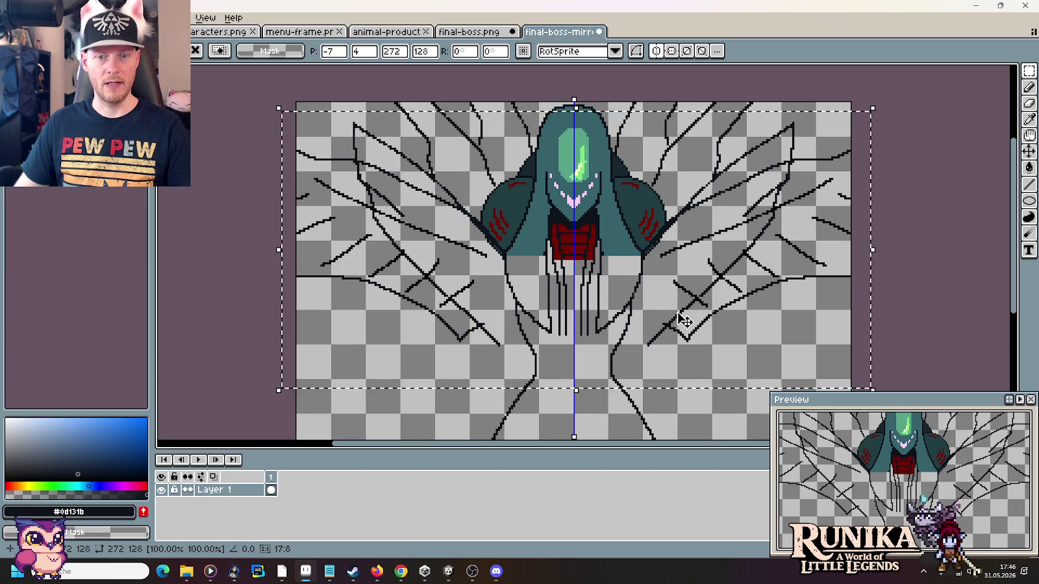
scroll(662, 279, down, 3)
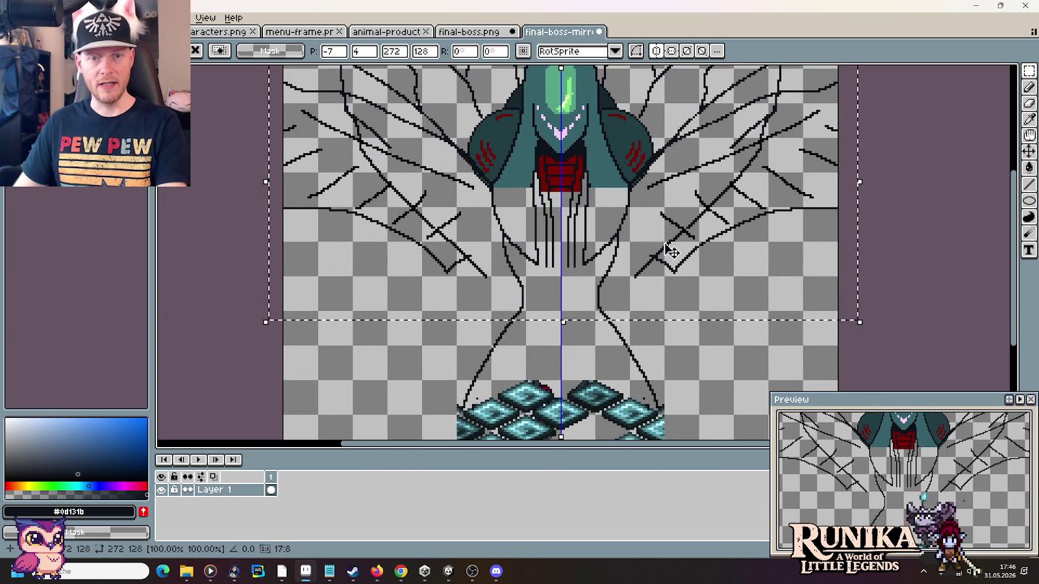
scroll(674, 208, down, 1)
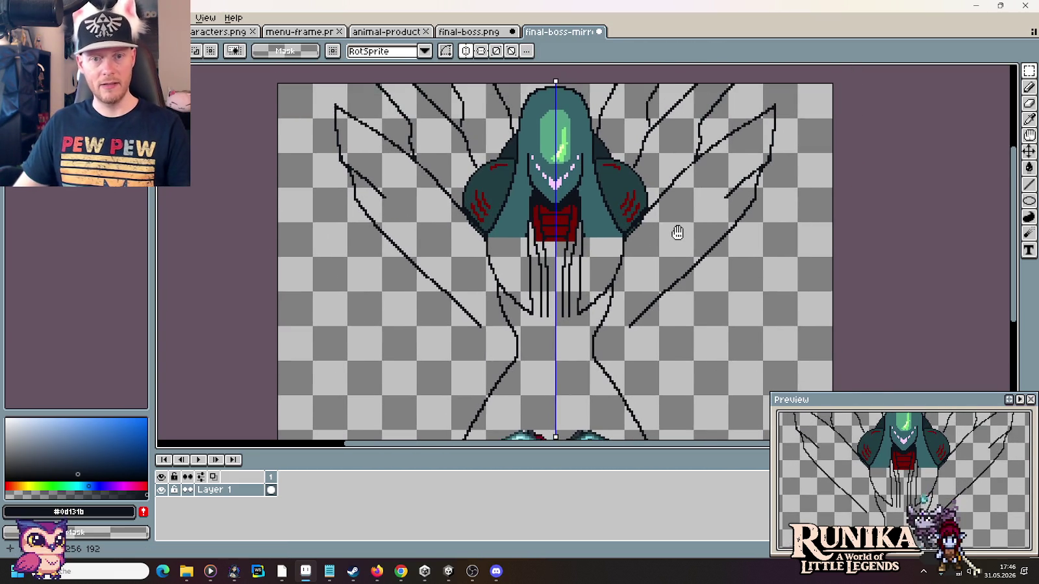
- With the Pencil, draw a first mirrored extension from the right diagonal line's end
scroll(675, 208, down, 2)
scroll(678, 210, up, 3)
scroll(677, 210, down, 2)
scroll(678, 210, up, 2)
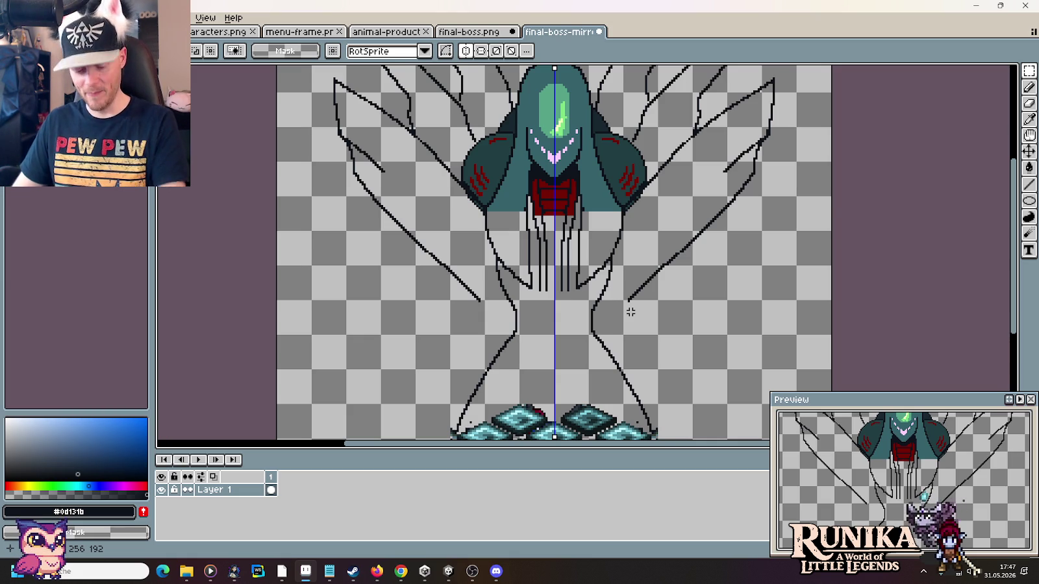
scroll(584, 311, up, 1)
key(b)
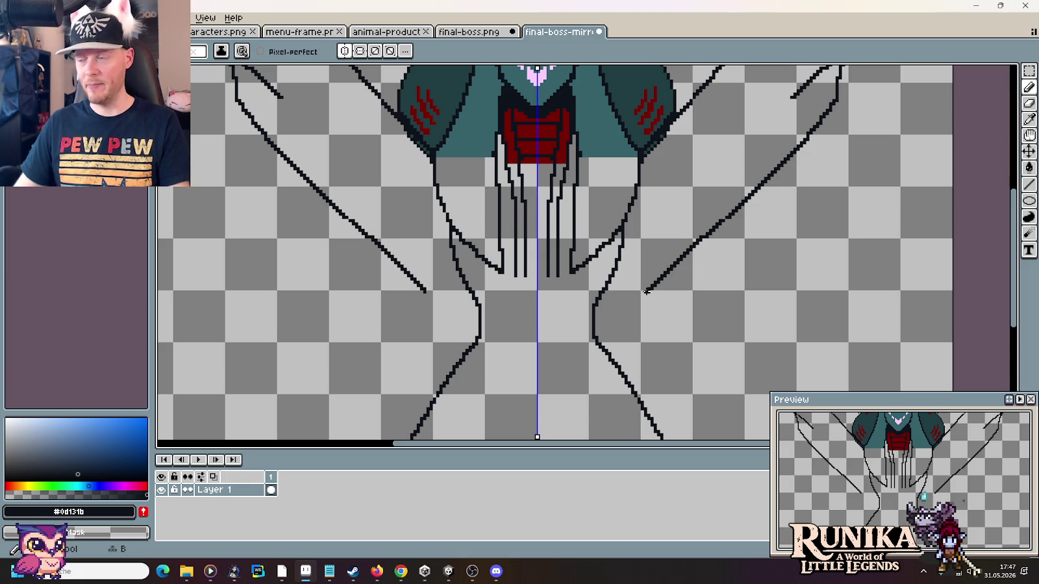
drag(646, 292, 594, 311)
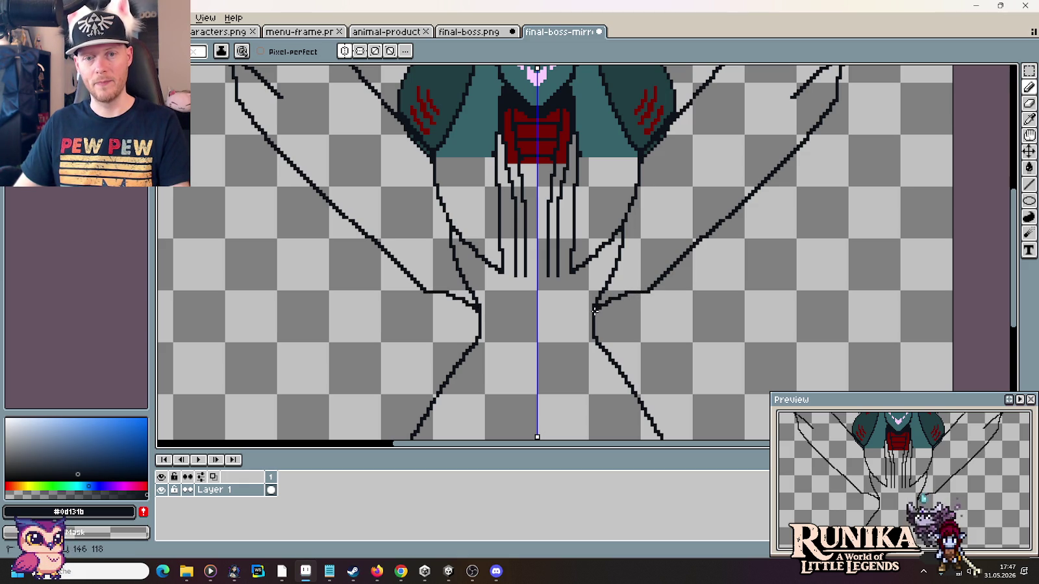
- Replace the trial strokes with a mirrored line from the diagonal's end down to the abdomen
scroll(685, 303, down, 2)
scroll(685, 303, down, 2)
scroll(679, 301, up, 5)
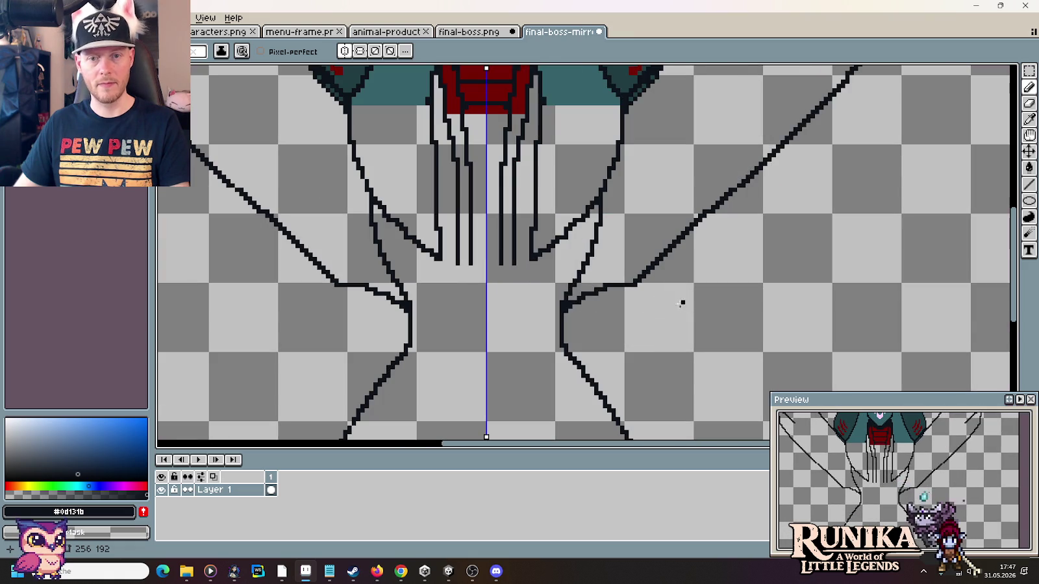
key(ctrl+z)
drag(634, 283, 576, 331)
key(ctrl+z)
drag(634, 280, 569, 347)
scroll(718, 316, down, 4)
drag(749, 315, 726, 284)
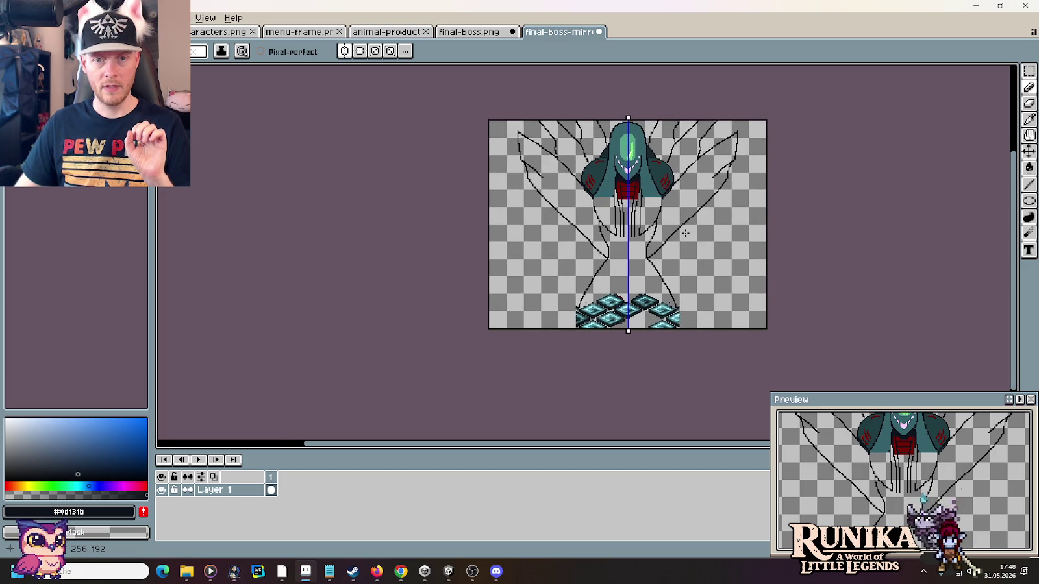
- Draw a mirrored pair of long outer abdomen lines down to the canvas bottom
scroll(683, 268, up, 2)
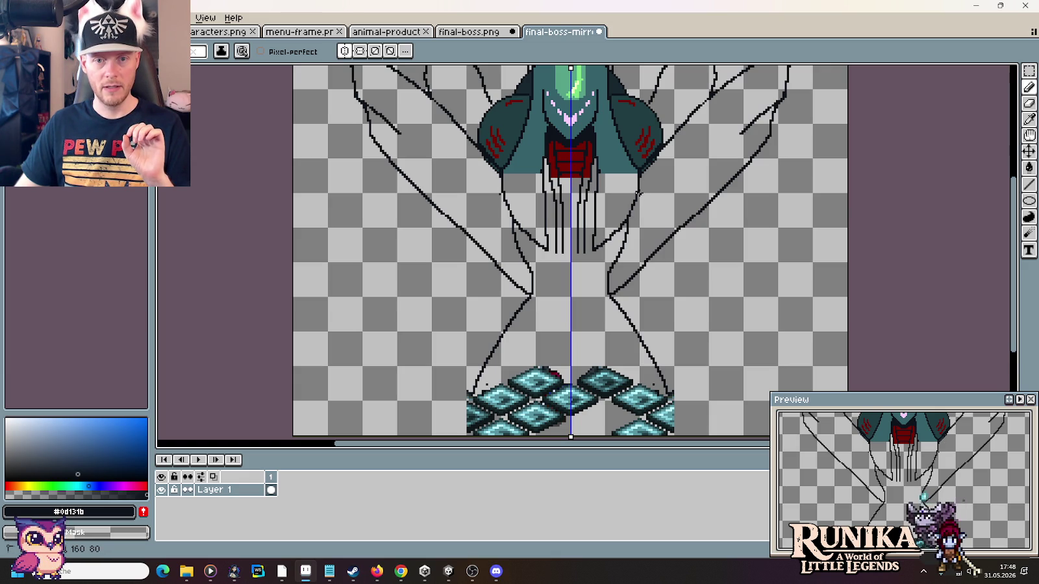
drag(639, 195, 702, 401)
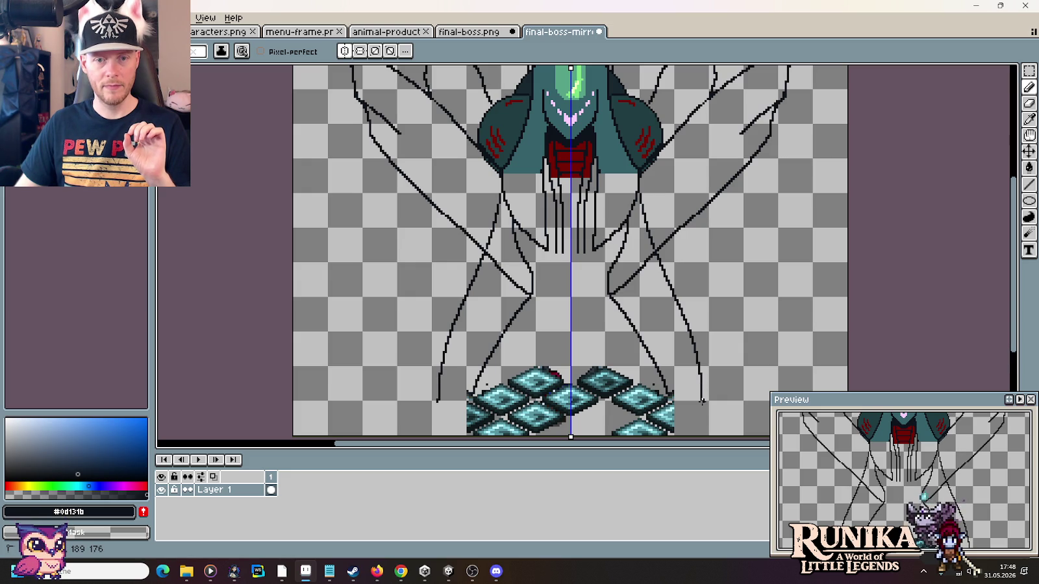
drag(702, 401, 699, 434)
scroll(682, 373, down, 1)
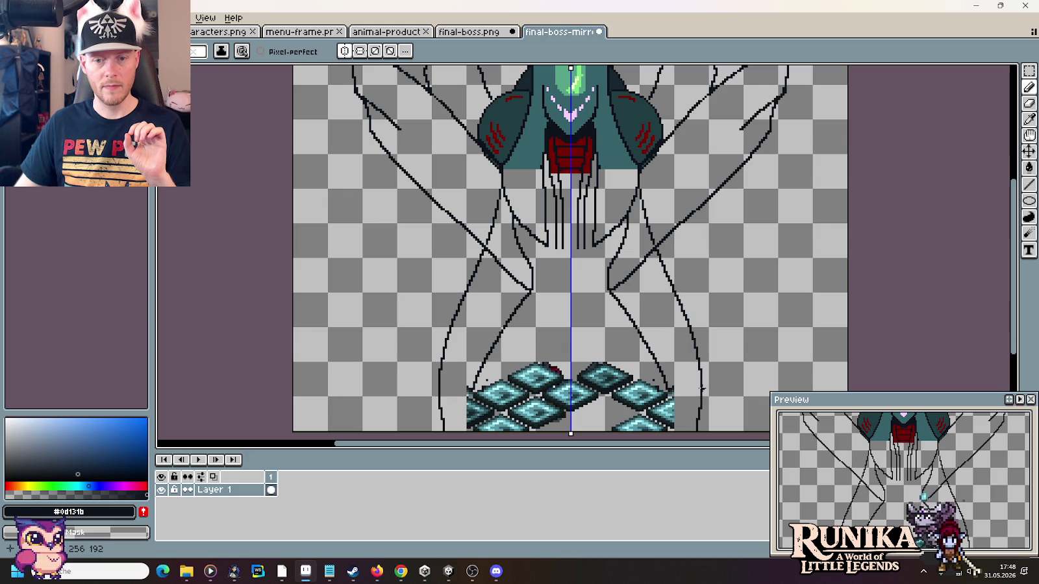
- Erase the diagonal wing line segments where they cross the new abdomen lines
mouse_move(627, 278)
mouse_down()
mouse_move(644, 262)
mouse_move(635, 269)
mouse_up()
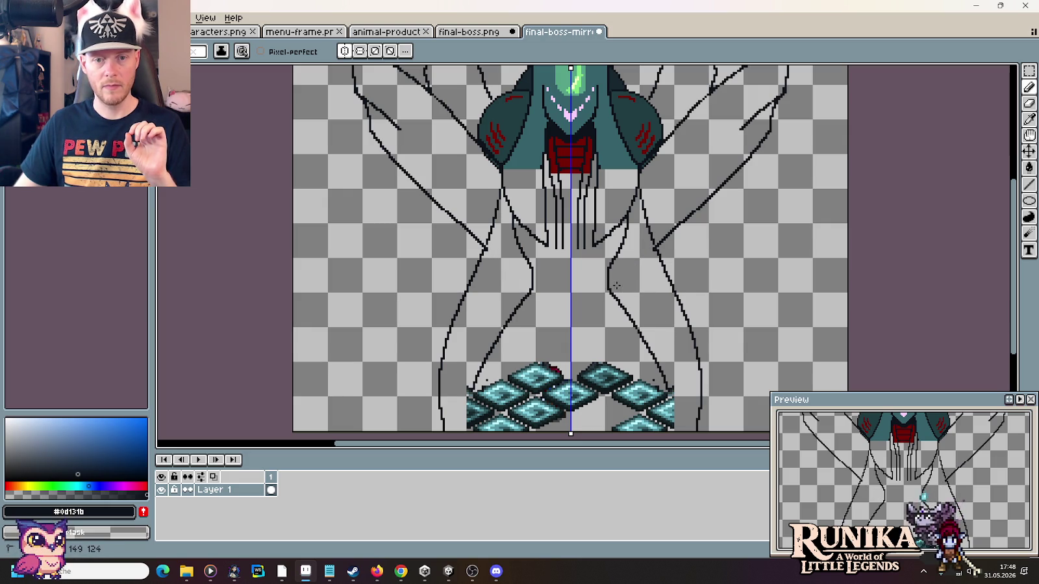
scroll(687, 267, down, 2)
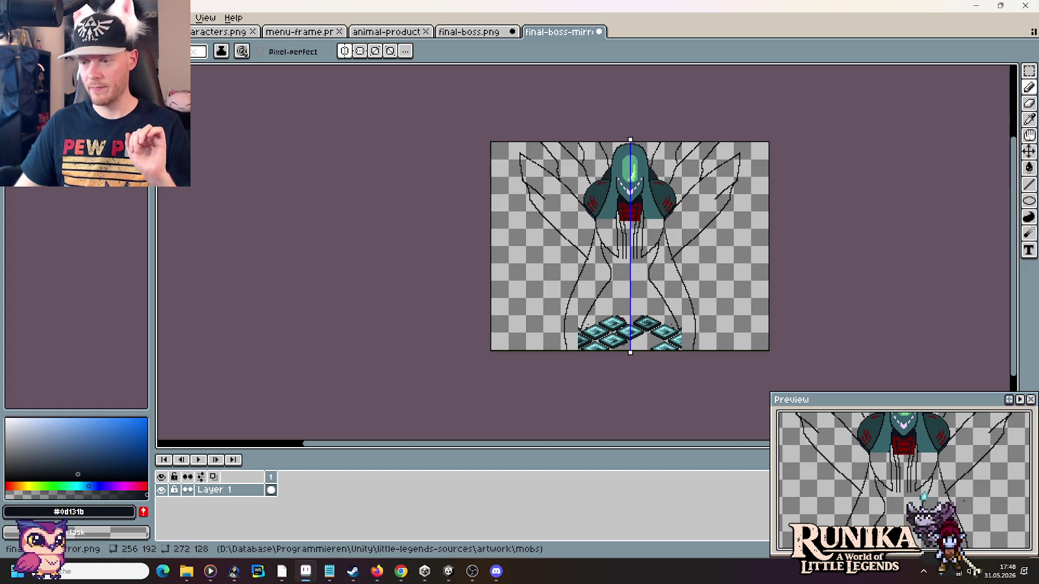
drag(675, 285, 644, 277)
scroll(644, 277, up, 1)
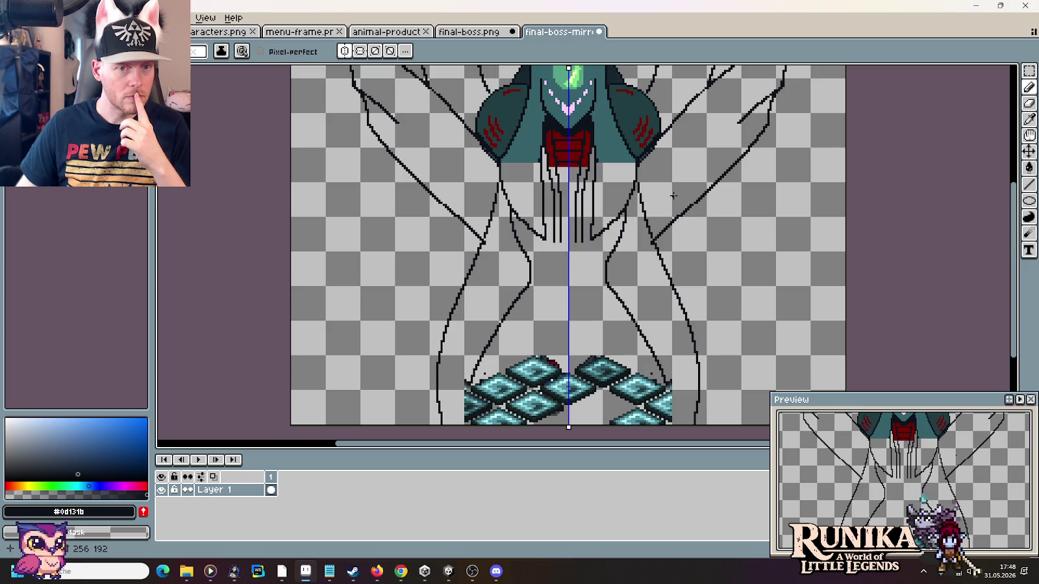
scroll(673, 195, down, 1)
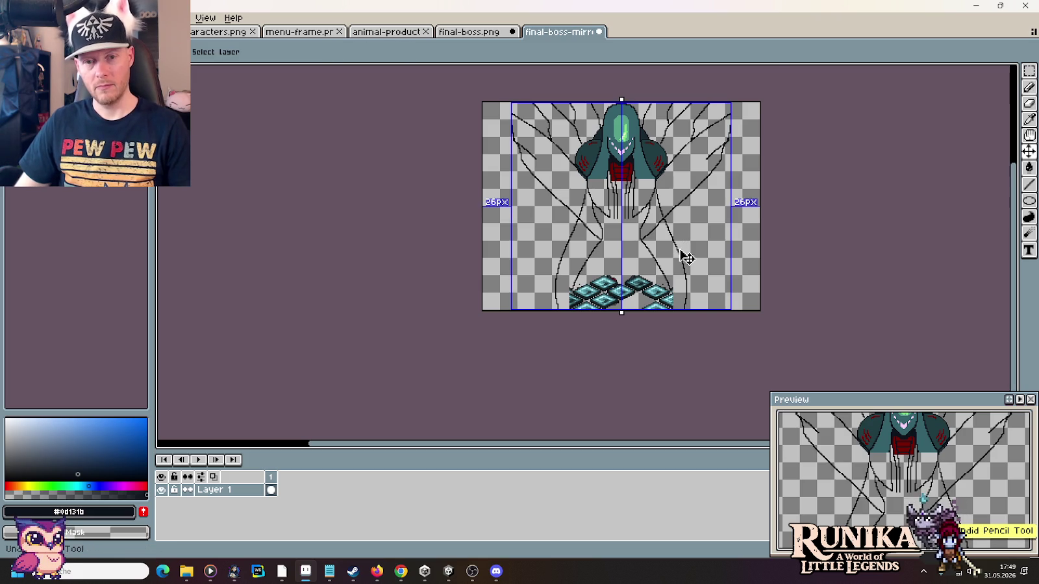
- Place a mirrored pair of small dark pixels beside the upper abdomen lines
scroll(674, 223, up, 2)
drag(652, 218, 641, 178)
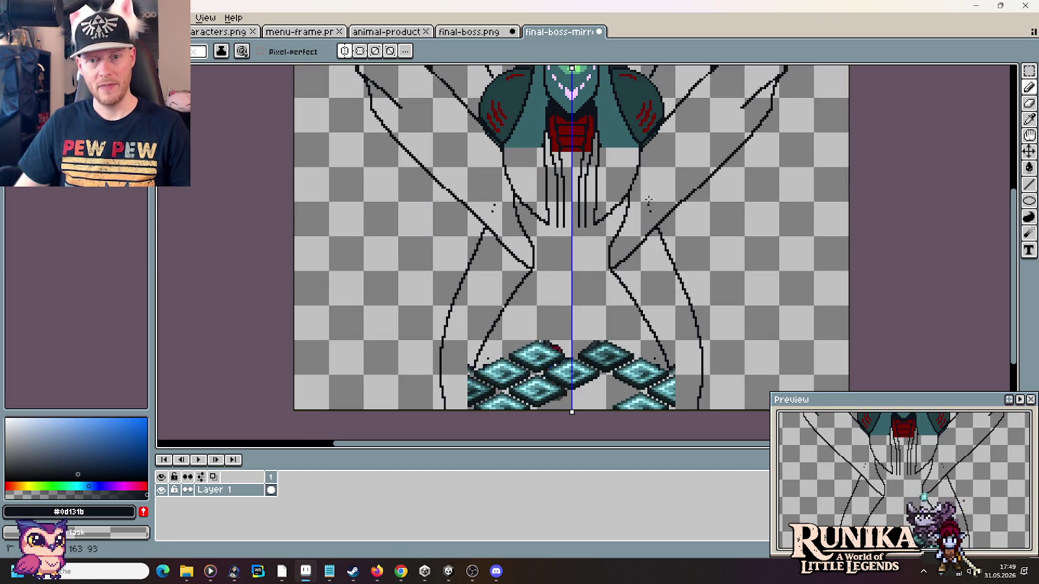
scroll(648, 206, down, 2)
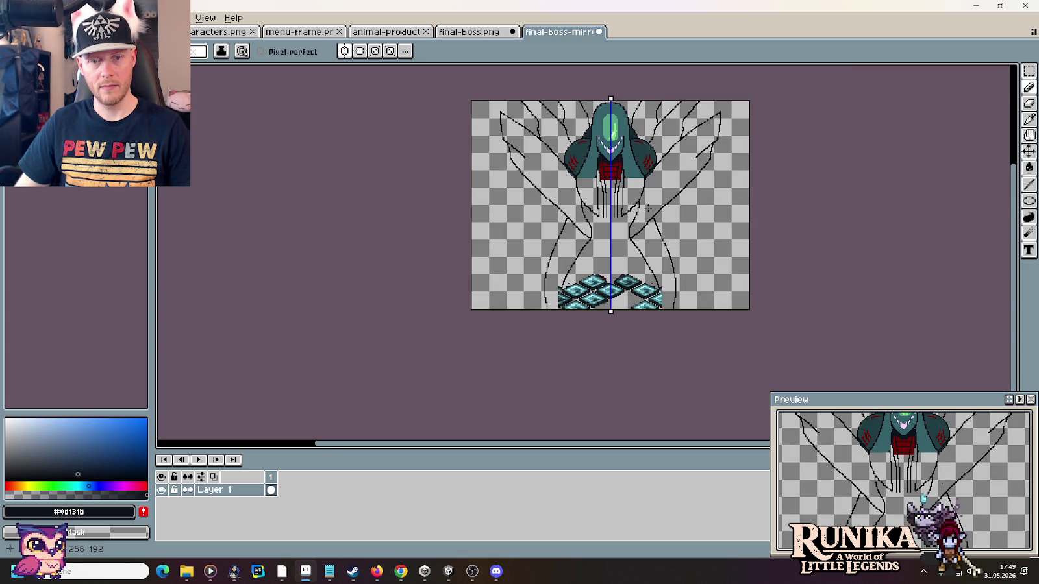
- Undo and redo the last two strokes to compare, returning to the Pencil
key(v)
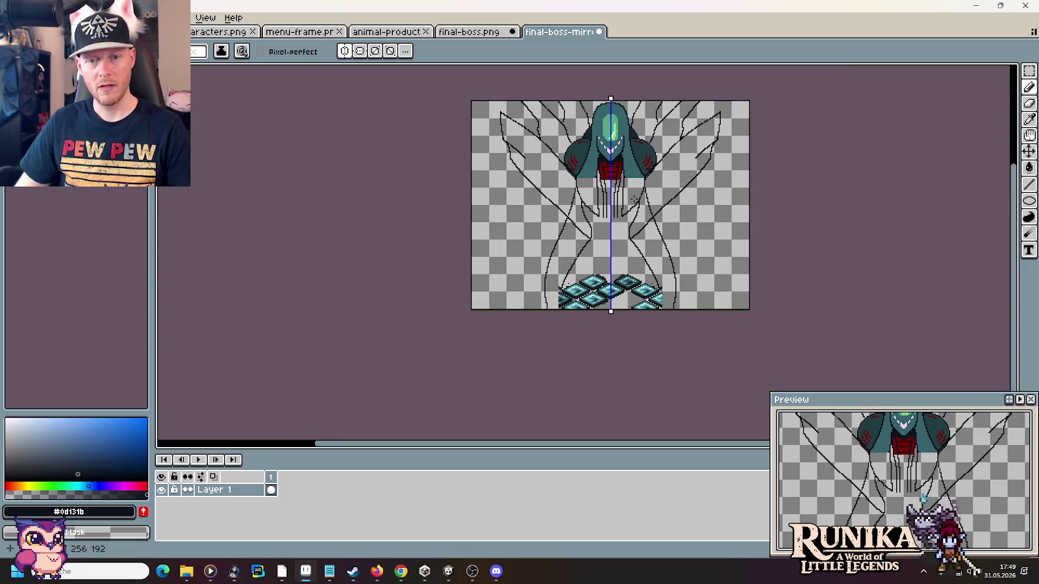
key(ctrl+z)
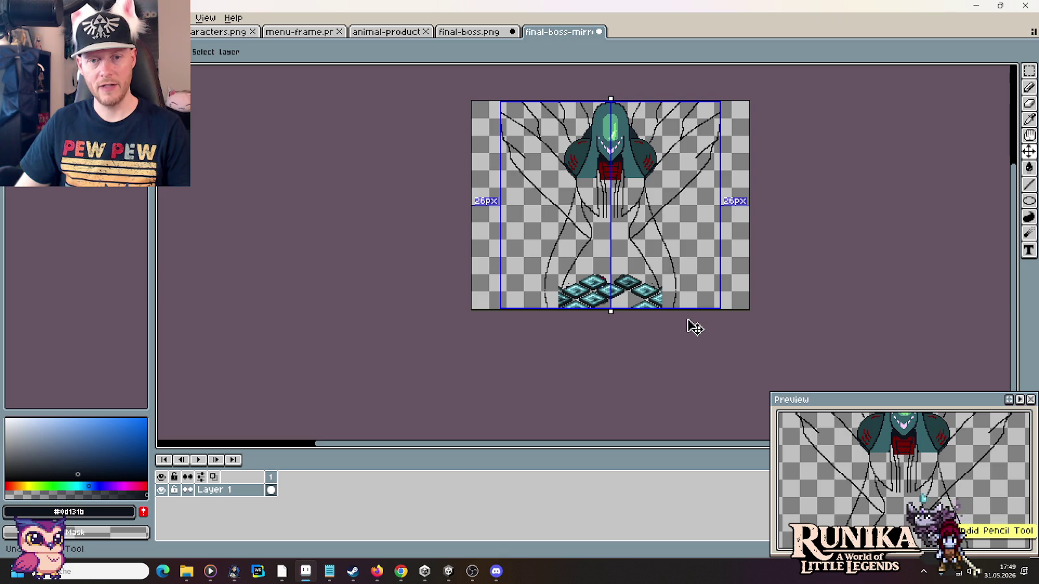
key(ctrl+z)
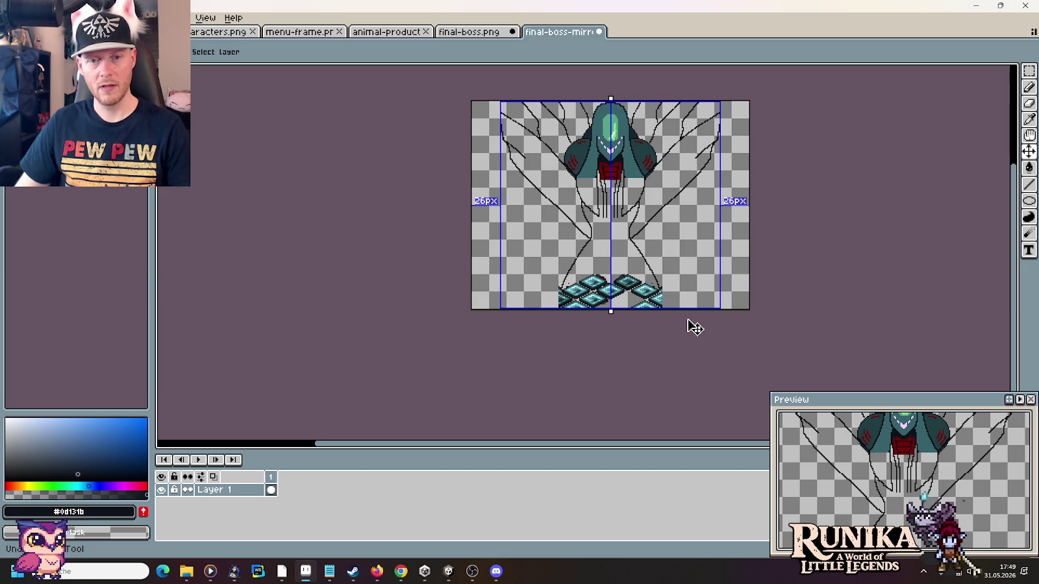
key(ctrl+y)
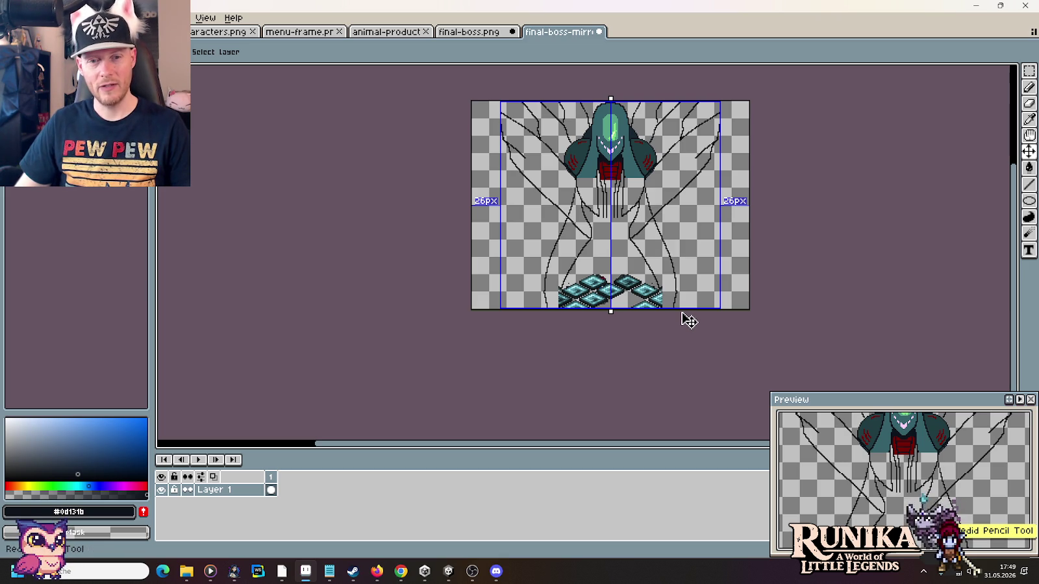
key(b)
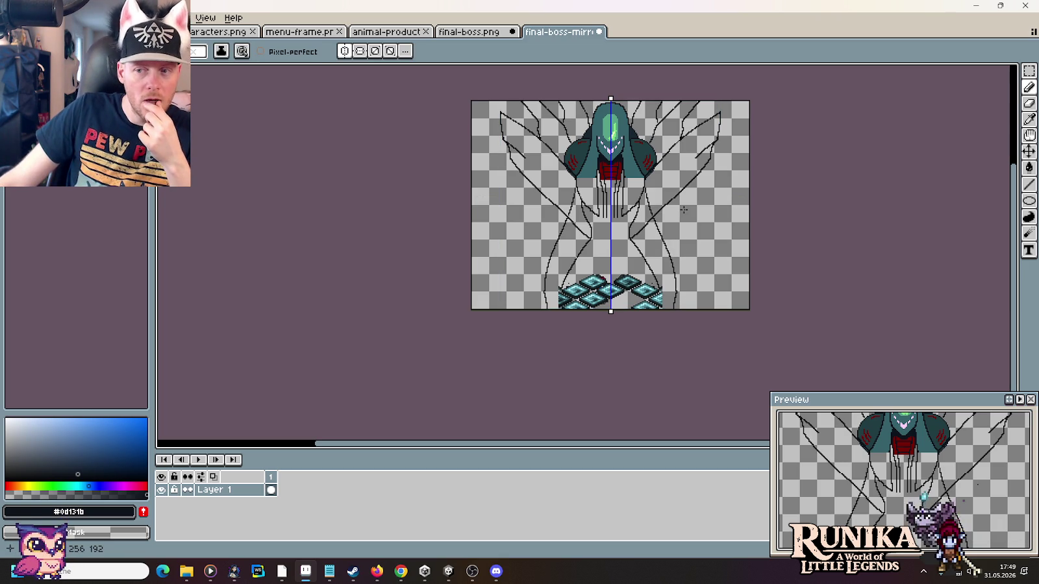
scroll(649, 230, down, 1)
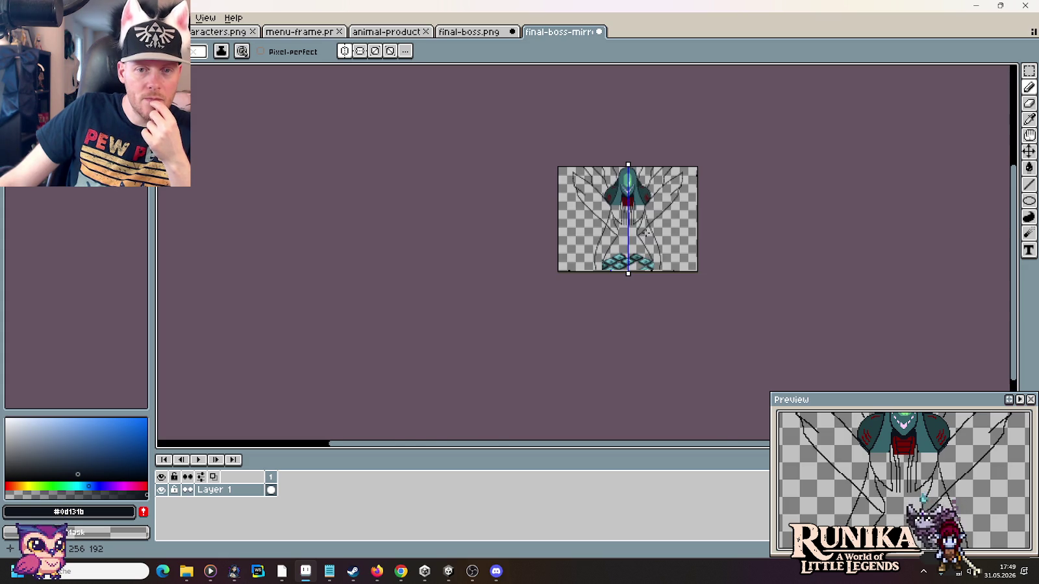
scroll(644, 232, up, 5)
mouse_move(597, 245)
mouse_down()
mouse_move(654, 188)
mouse_move(613, 233)
mouse_up()
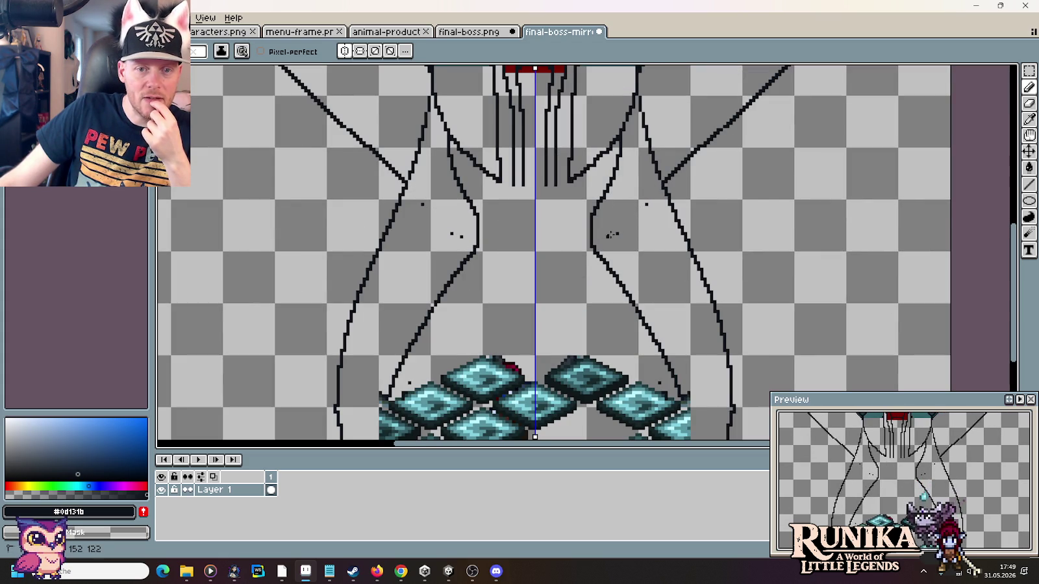
scroll(625, 224, down, 2)
scroll(642, 211, down, 2)
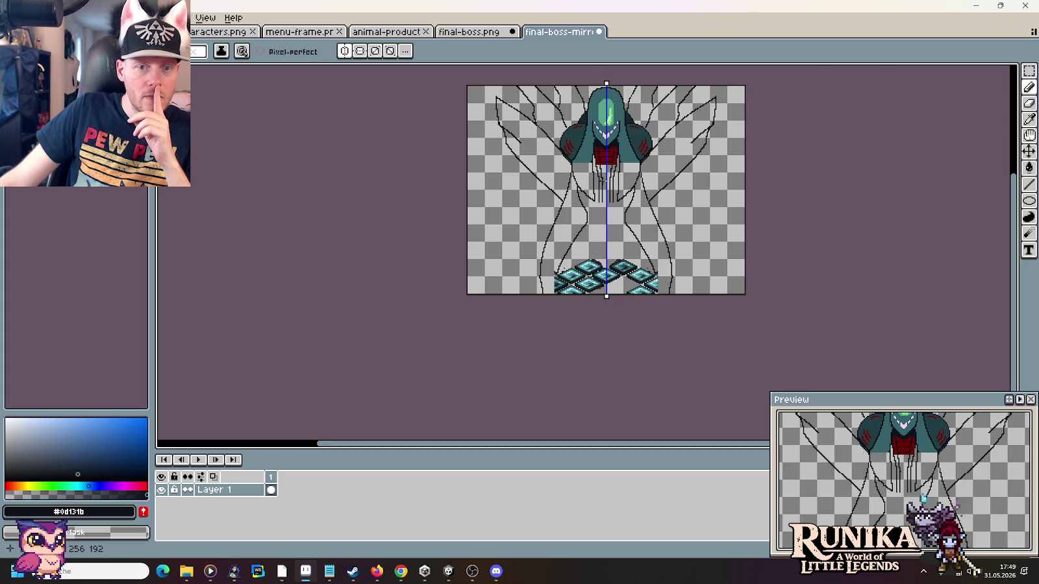
scroll(602, 132, up, 4)
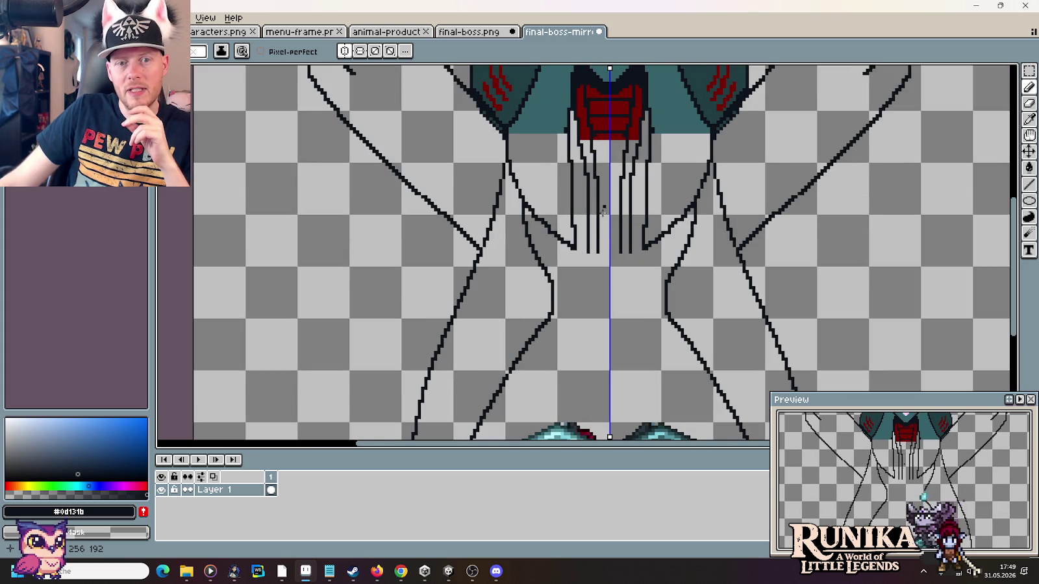
scroll(586, 286, down, 2)
scroll(587, 259, down, 2)
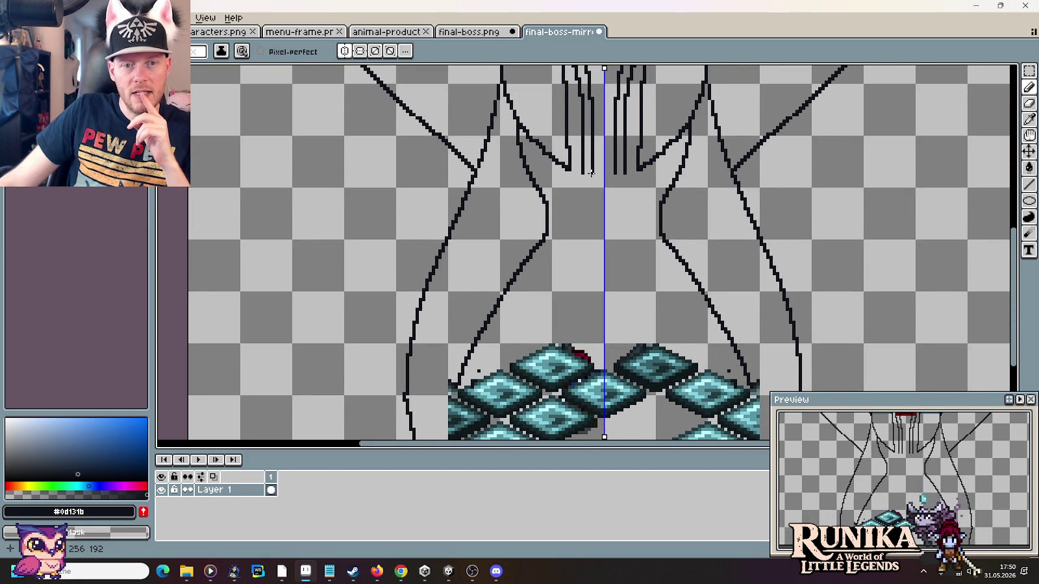
drag(590, 181, 588, 268)
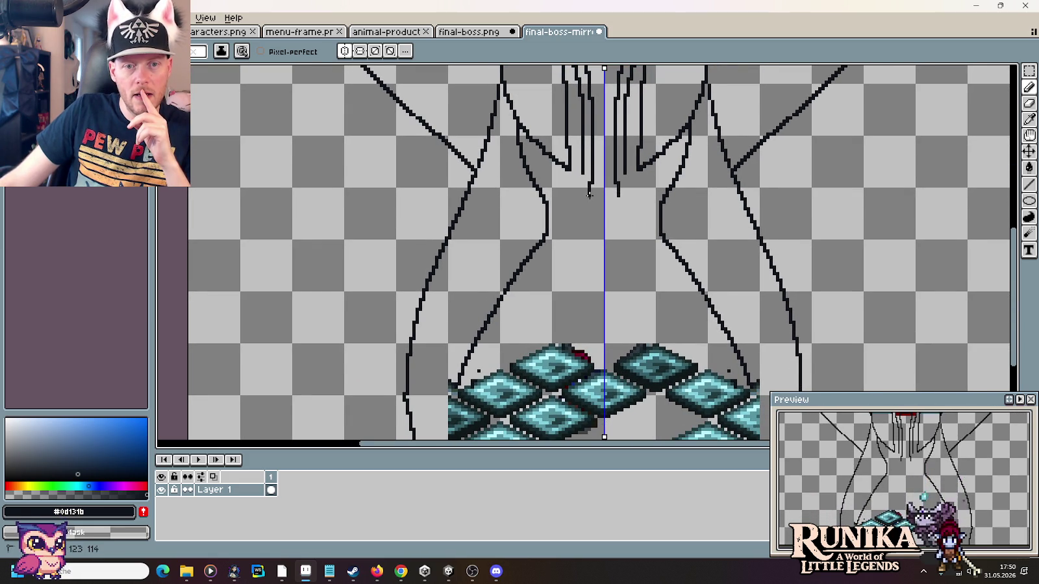
key(ctrl+z)
mouse_move(594, 234)
mouse_down()
mouse_move(570, 390)
mouse_move(549, 227)
mouse_up()
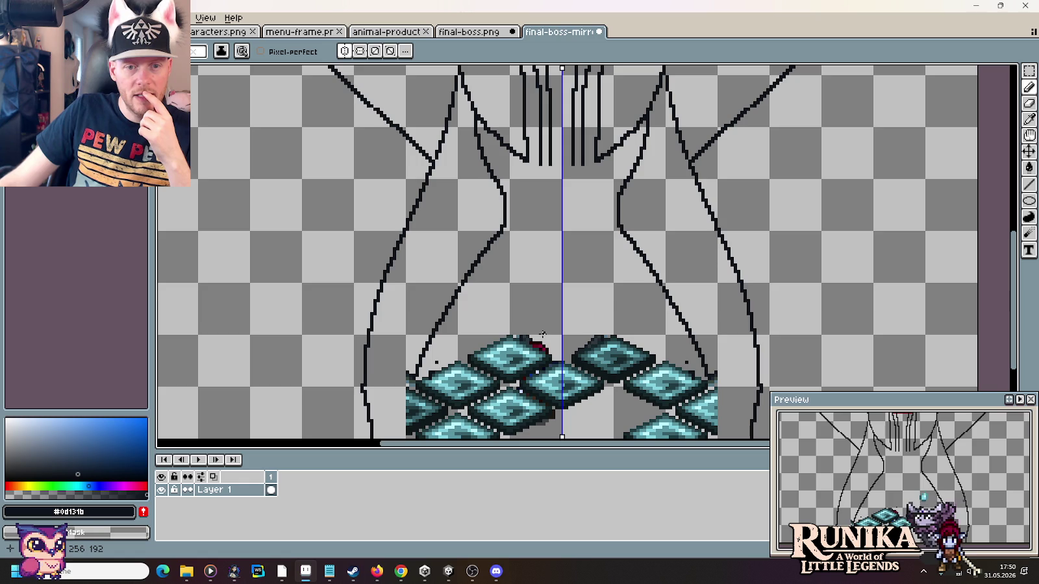
scroll(542, 335, down, 4)
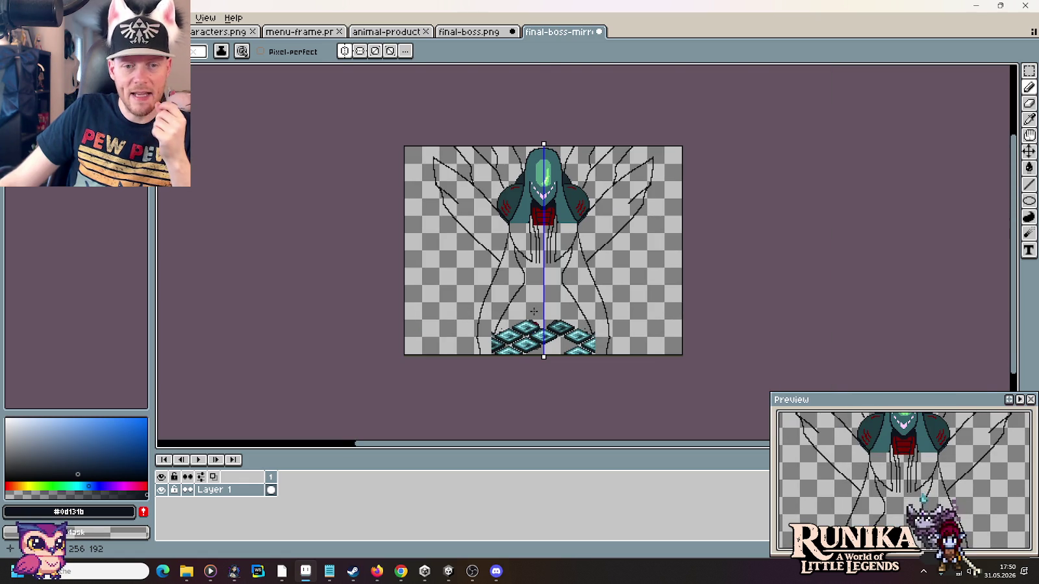
scroll(534, 311, up, 2)
scroll(534, 311, up, 2)
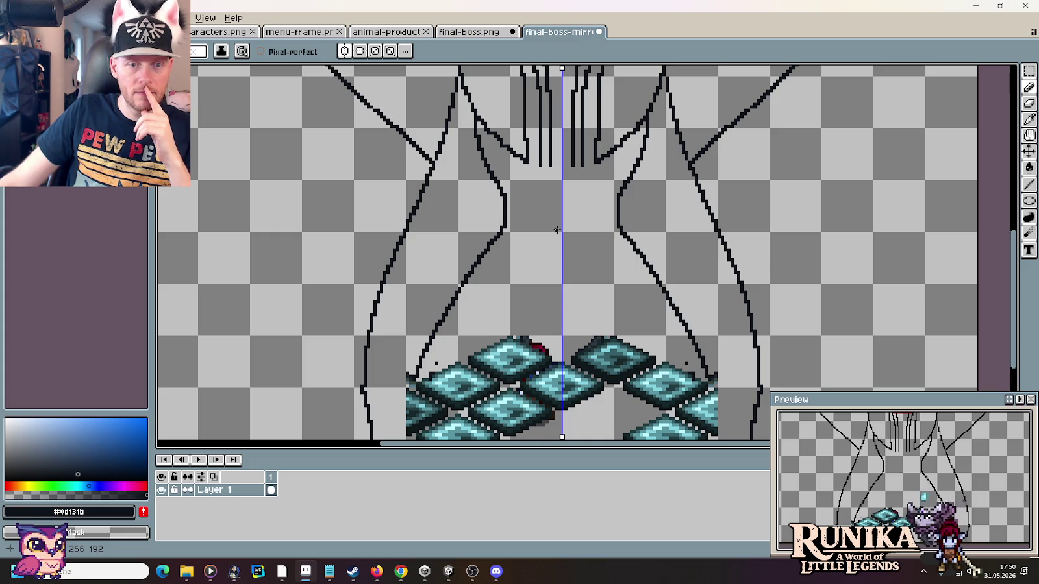
mouse_move(557, 232)
mouse_down()
mouse_move(533, 288)
mouse_move(537, 322)
mouse_move(549, 330)
mouse_up()
- Extend the central chest lines down toward the centre oval and draw mirrored outlines beside it
key(ctrl+z)
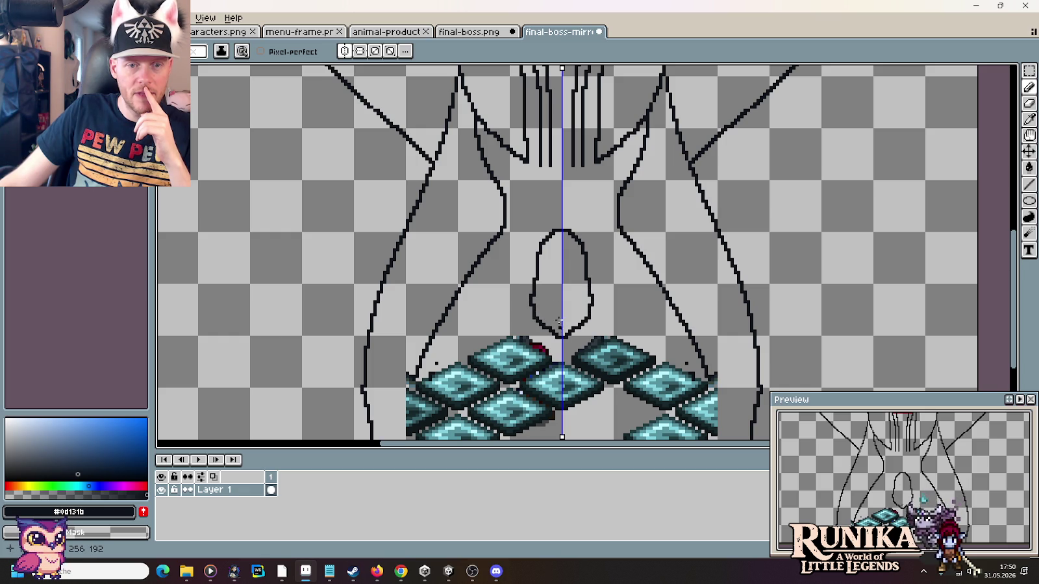
scroll(547, 224, up, 2)
scroll(549, 244, up, 1)
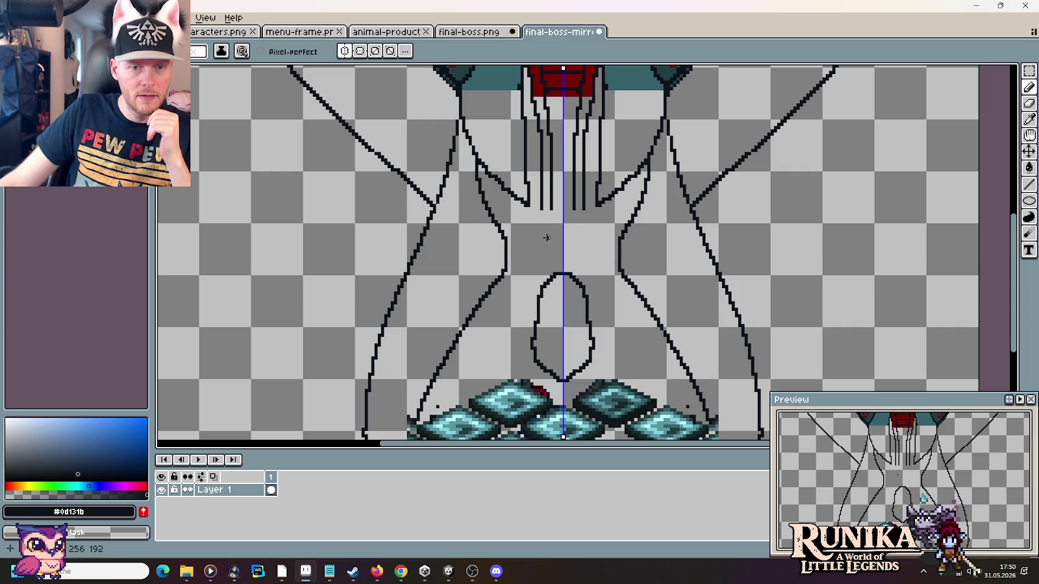
mouse_move(549, 211)
mouse_down()
mouse_move(526, 302)
mouse_move(530, 382)
mouse_up()
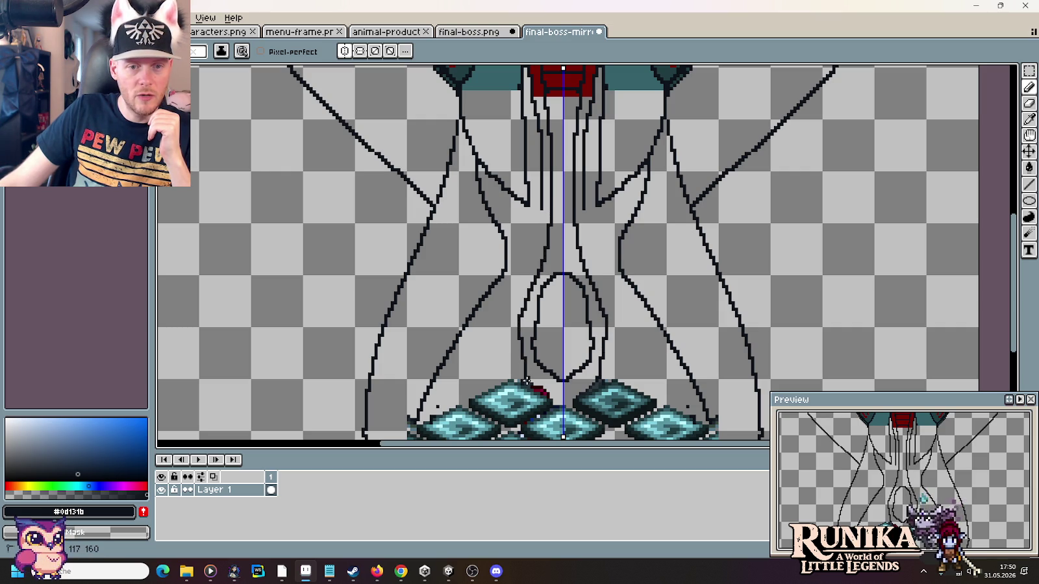
mouse_move(541, 207)
mouse_down()
mouse_move(511, 324)
mouse_move(523, 384)
mouse_up()
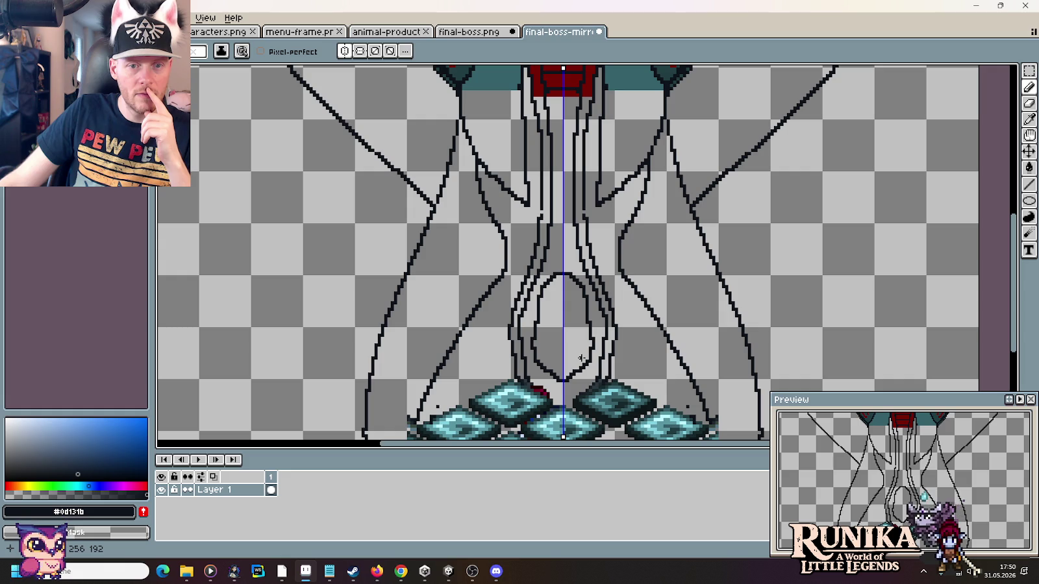
scroll(579, 354, down, 1)
scroll(578, 352, down, 1)
scroll(578, 351, up, 1)
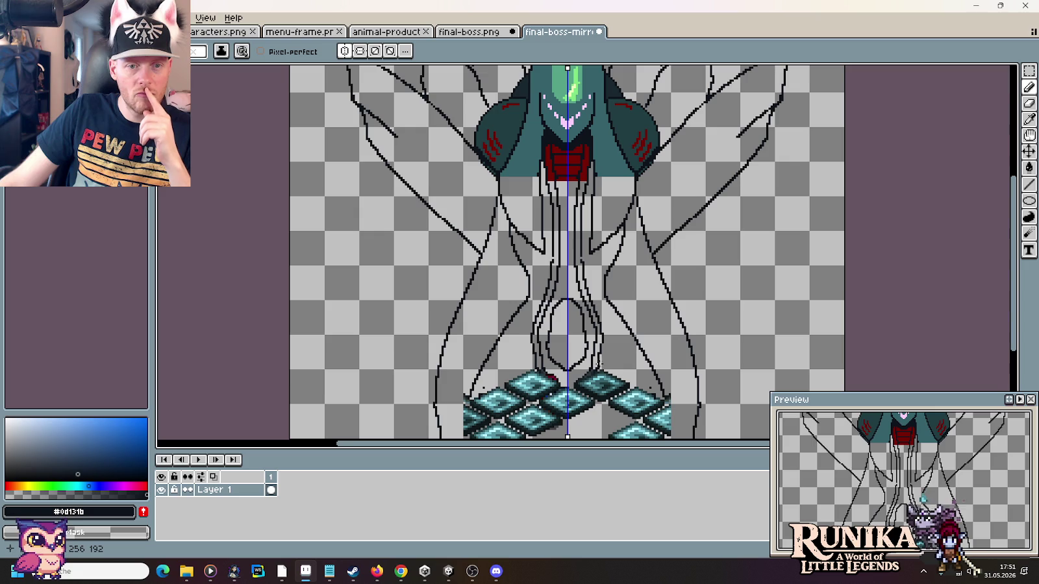
- Replace the last two abdomen strokes with mirrored lines from the chest to the oval, flaring outward below
key(ctrl+z)
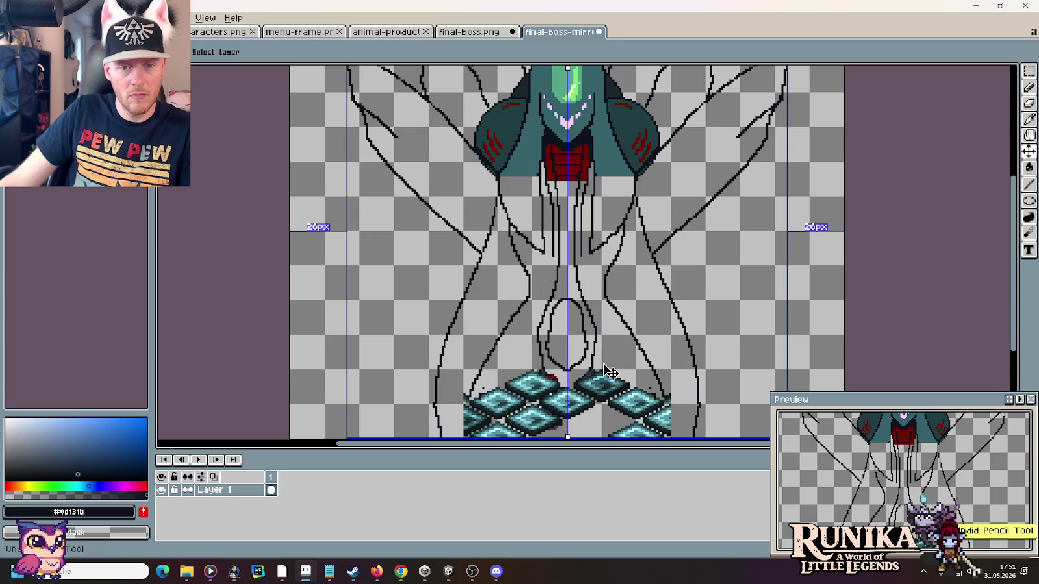
key(ctrl+z)
scroll(557, 243, up, 1)
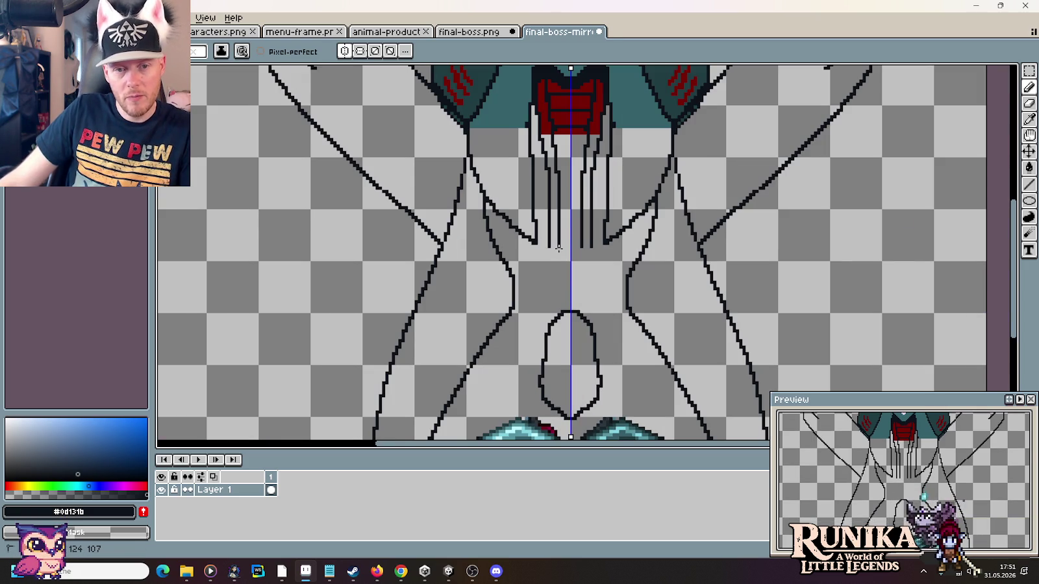
drag(557, 245, 561, 290)
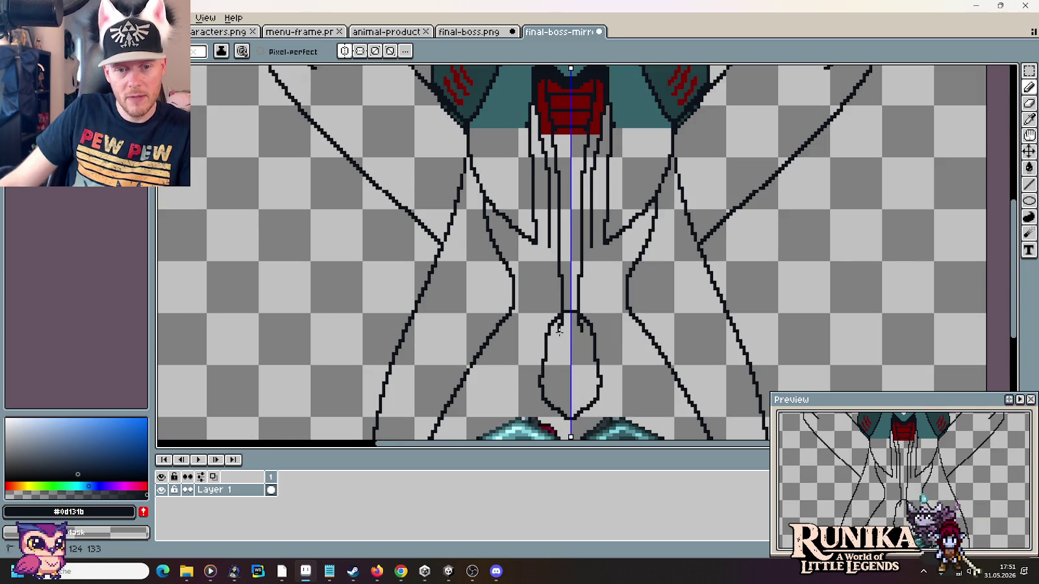
drag(555, 336, 532, 415)
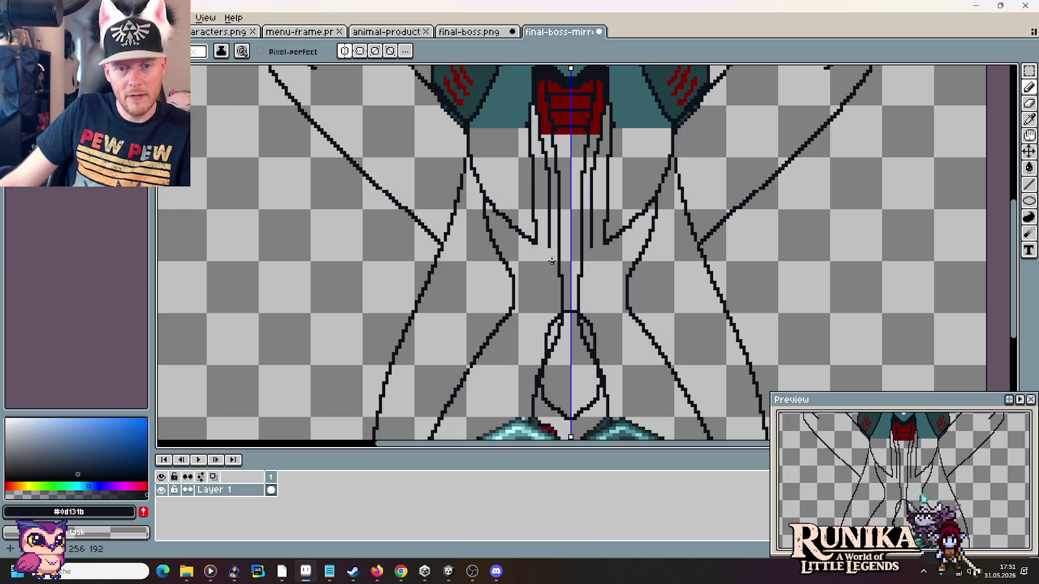
mouse_move(549, 246)
mouse_down()
mouse_move(551, 305)
mouse_move(524, 388)
mouse_up()
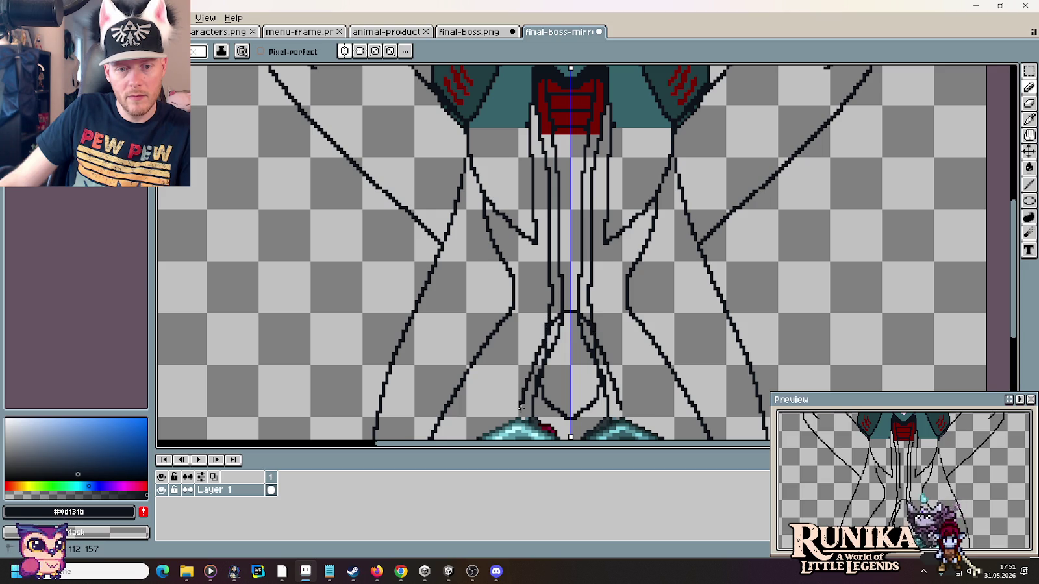
scroll(520, 418, down, 1)
scroll(558, 396, down, 1)
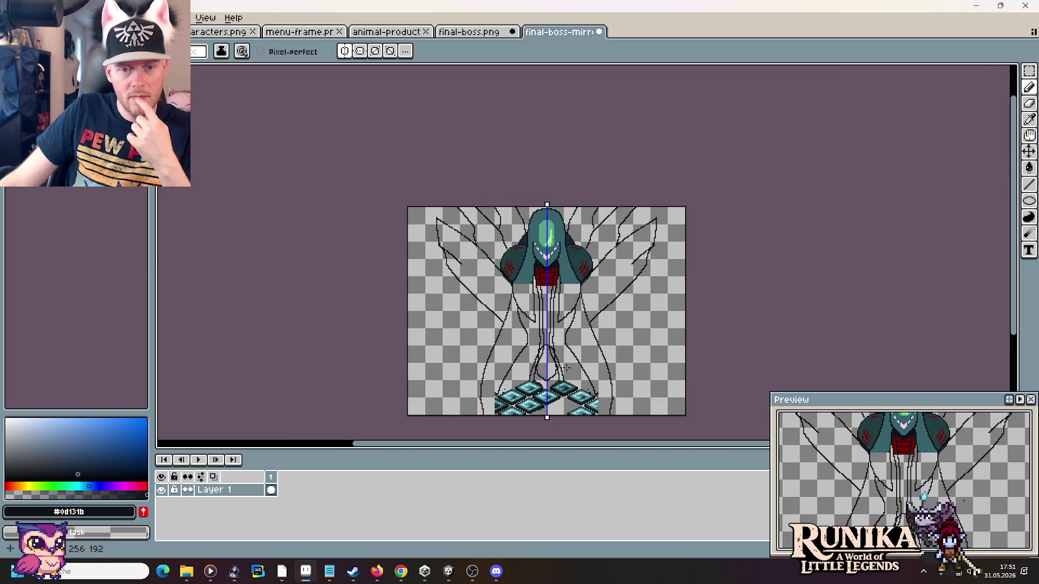
drag(590, 377, 583, 326)
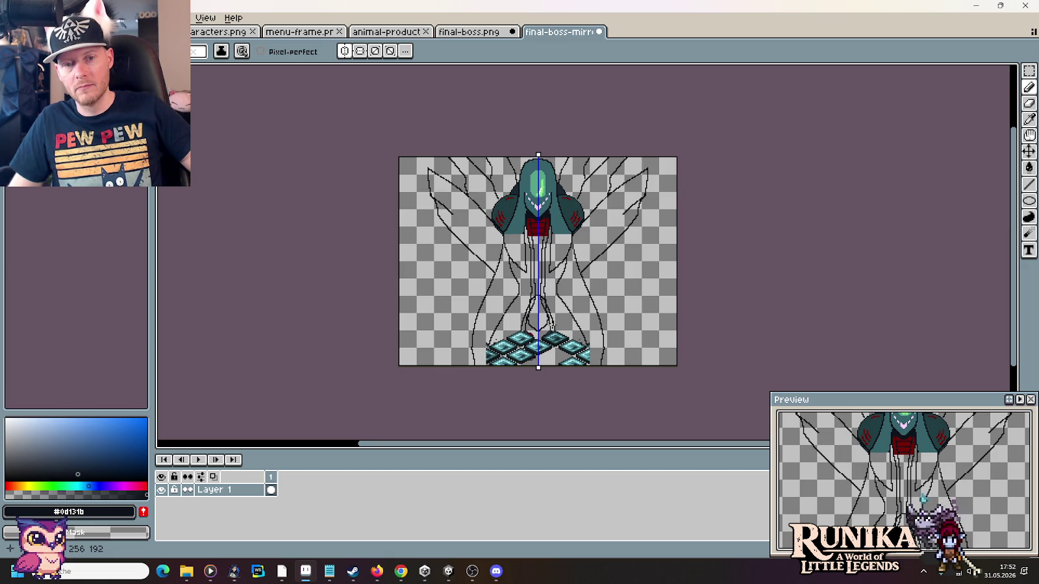
- Undo the oval and abdomen outline strokes, leaving the gap between the legs empty
key(ctrl+z)
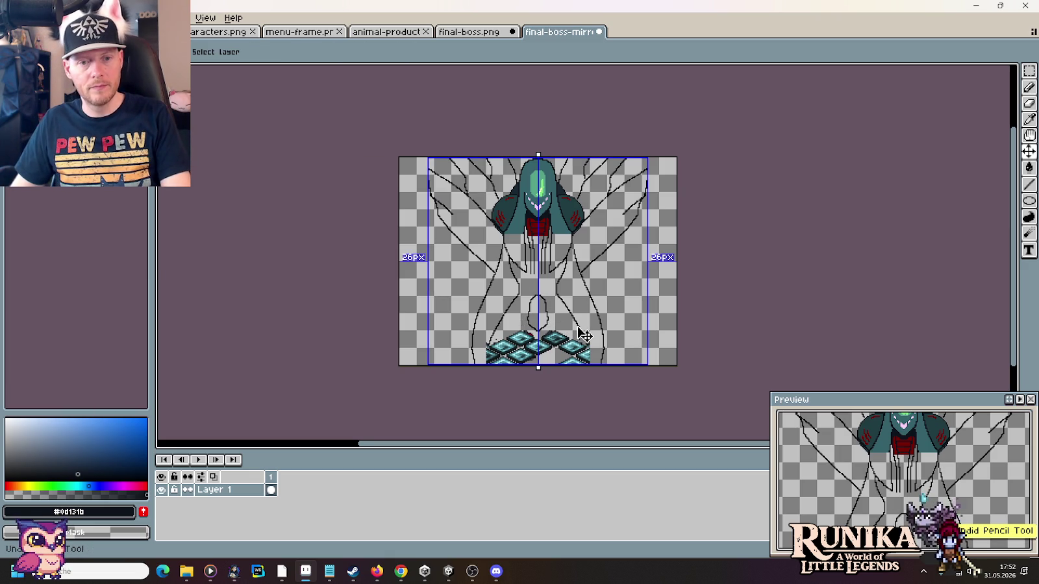
scroll(525, 292, up, 1)
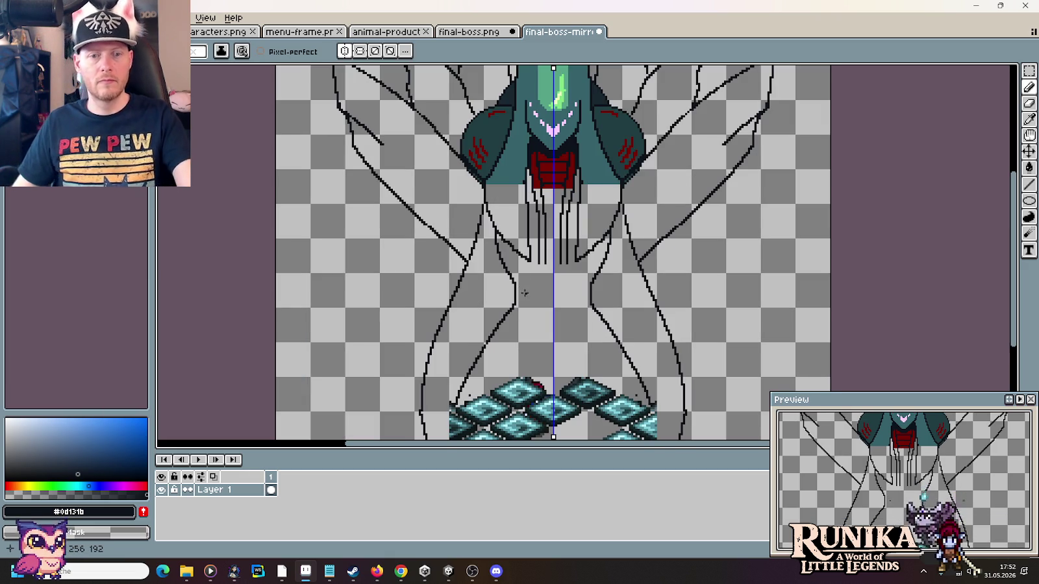
scroll(534, 299, up, 1)
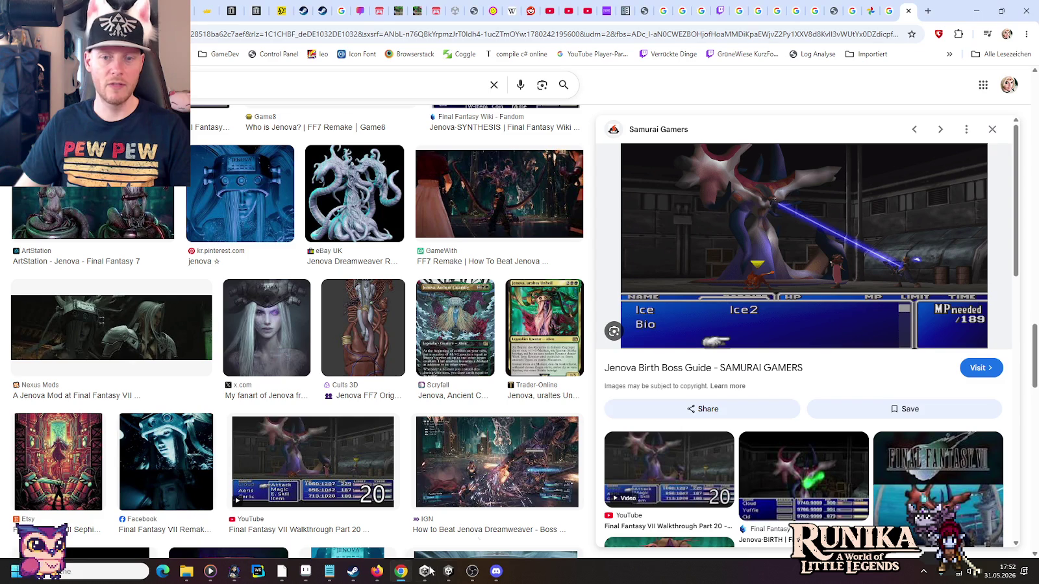
- Close the bosses image search tab in Chrome
click(401, 571)
click(891, 11)
click(891, 11)
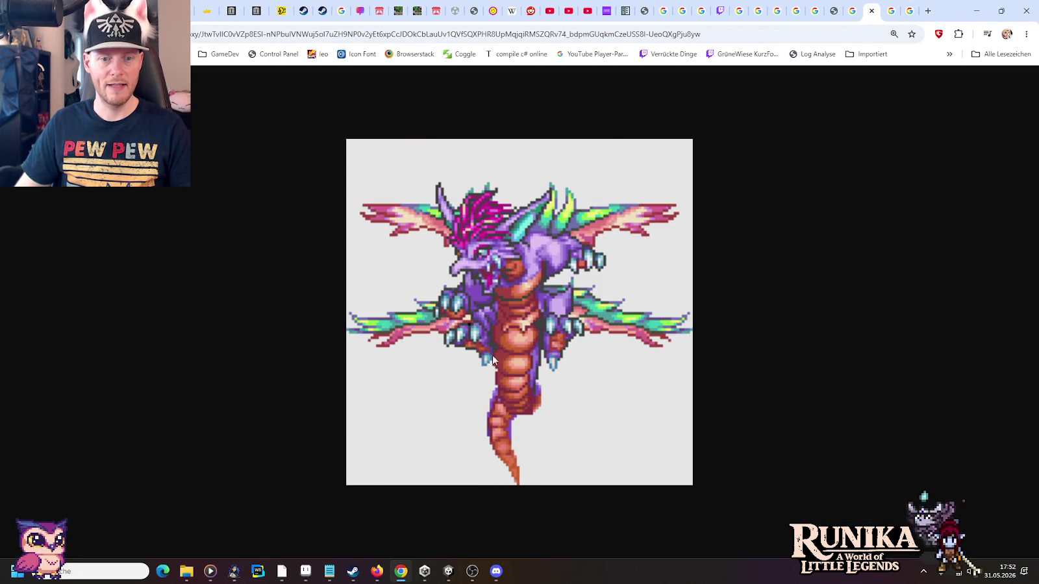
click(856, 6)
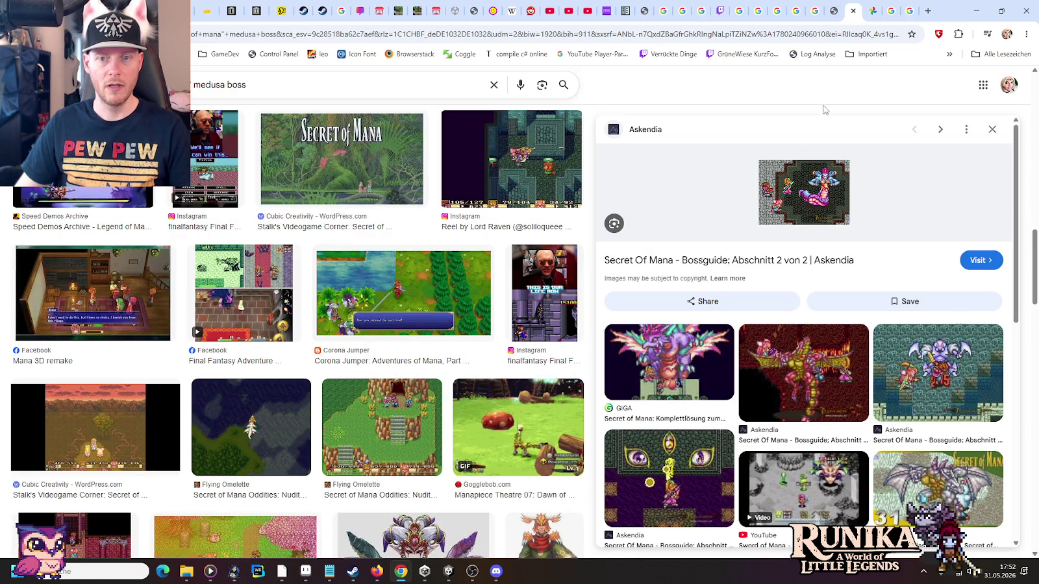
- View the Secret of Mana guide's Medusa page on archive.org, then return to Aseprite
click(322, 9)
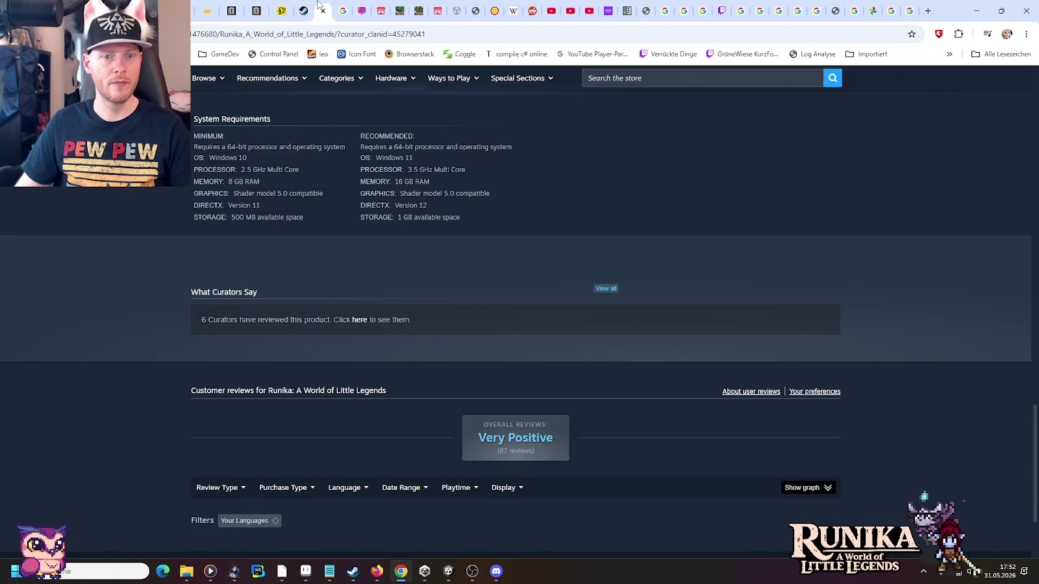
click(256, 8)
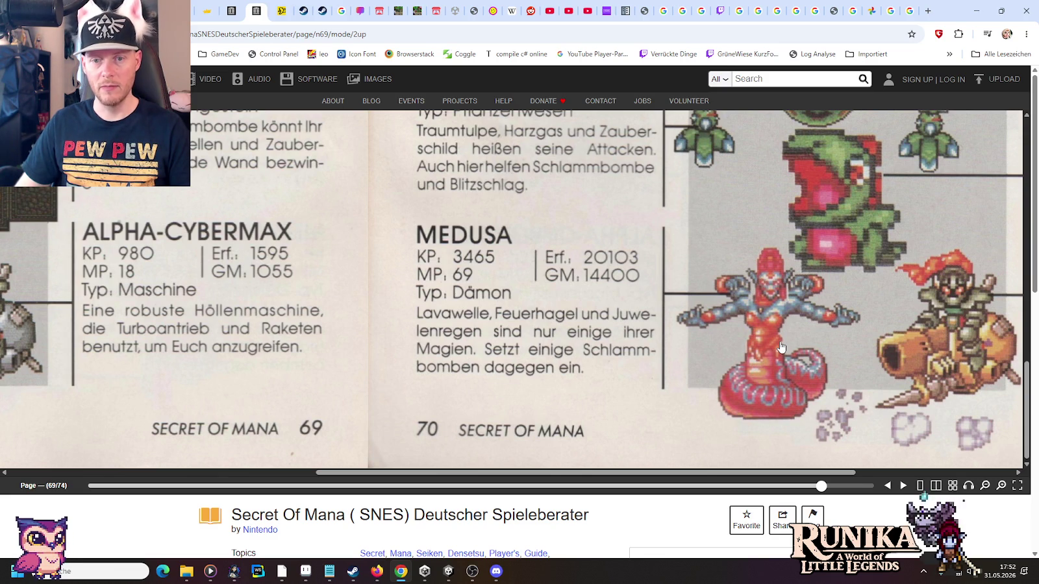
key(alt+Tab)
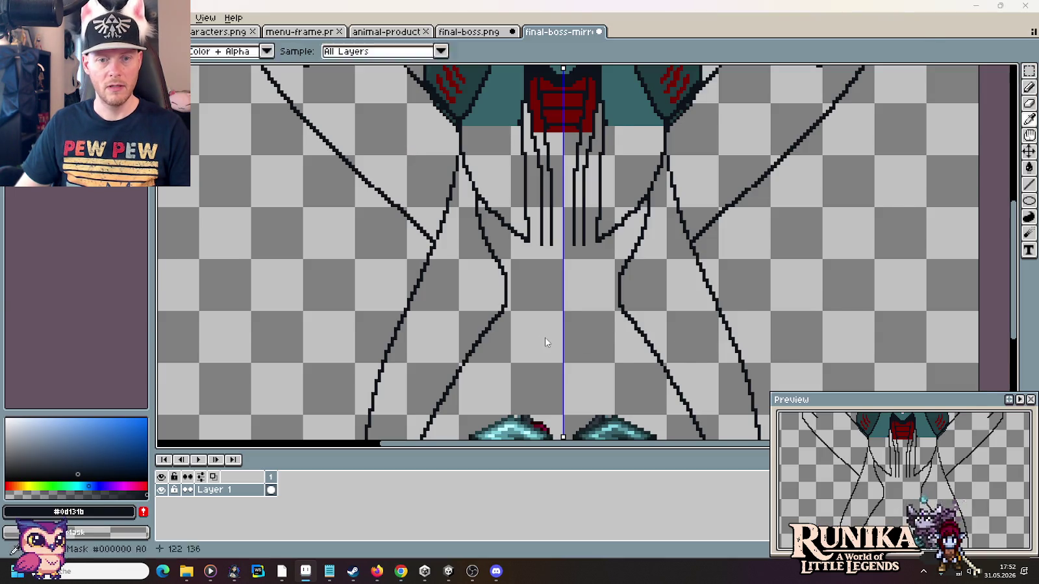
key(alt+Tab)
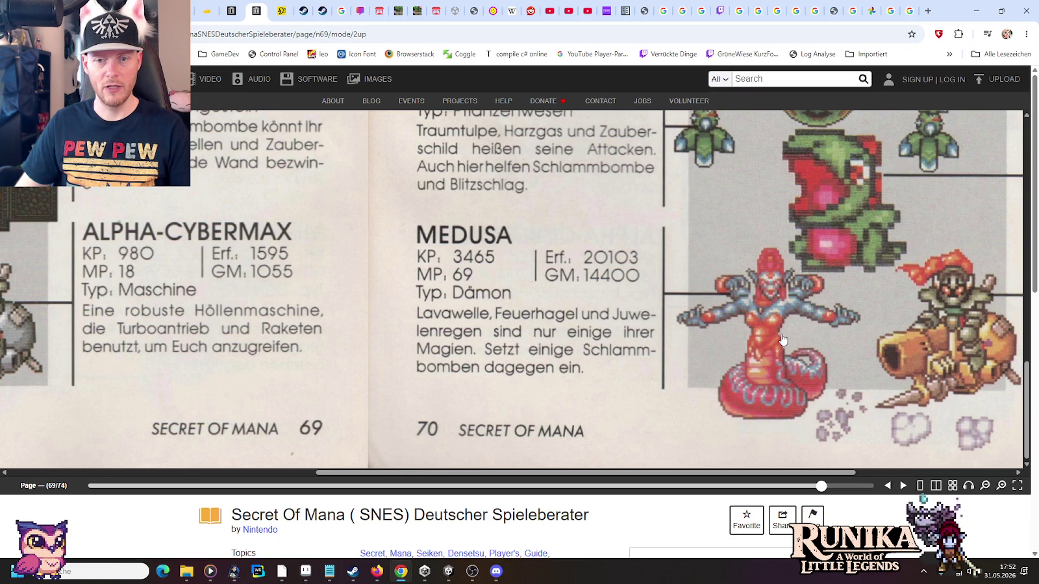
key(alt+Tab)
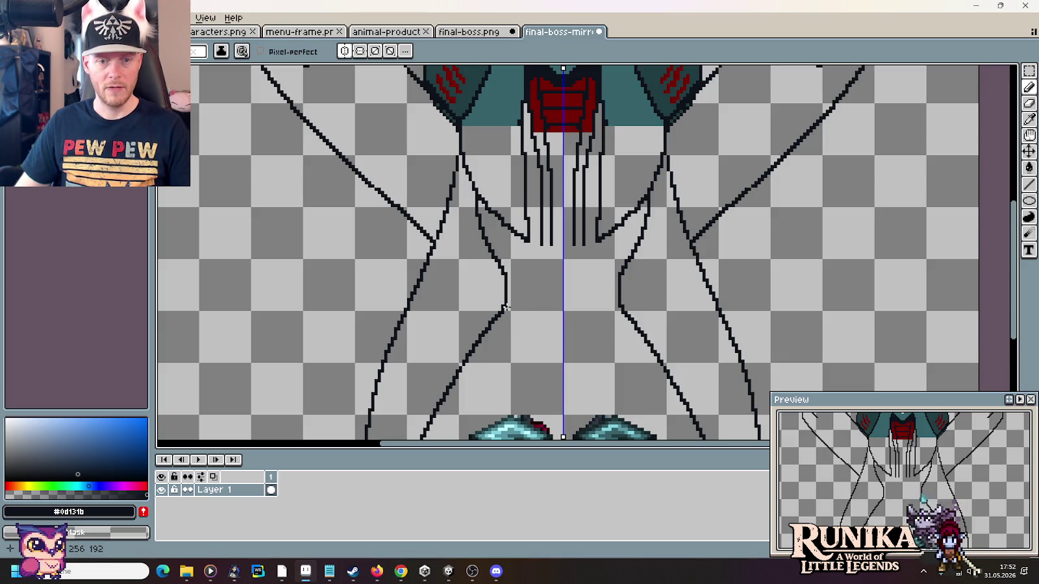
- Draw mirrored inner diagonal abdomen strokes tapering into a narrow V, redrawing one bad stroke
drag(505, 307, 550, 351)
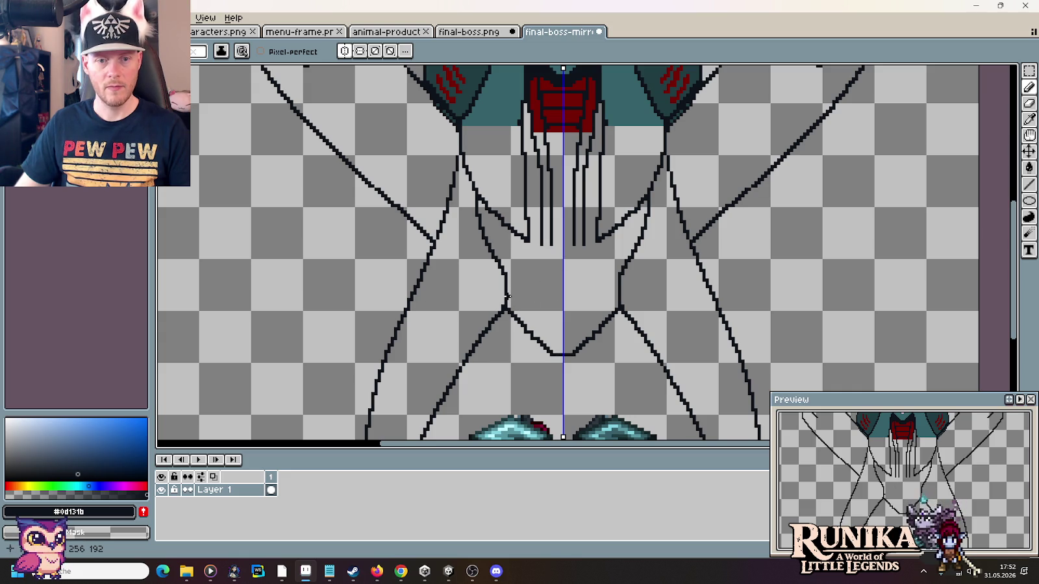
mouse_move(513, 303)
mouse_down()
mouse_move(527, 314)
mouse_move(551, 293)
mouse_move(554, 263)
mouse_move(538, 293)
mouse_up()
key(ctrl+z)
key(ctrl+z)
key(ctrl+z)
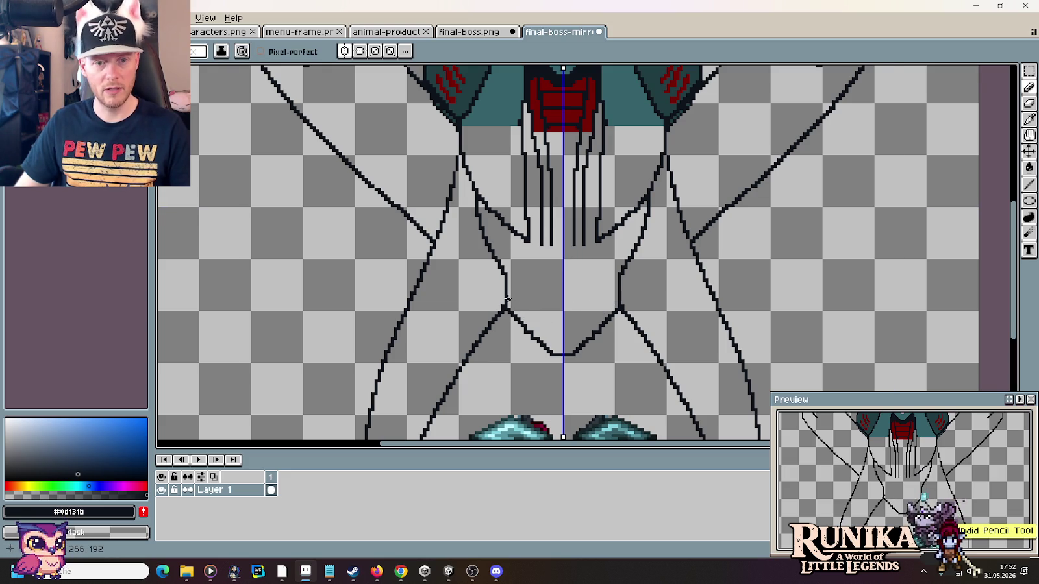
mouse_move(507, 298)
mouse_down()
mouse_move(538, 322)
mouse_move(549, 247)
mouse_move(555, 320)
mouse_up()
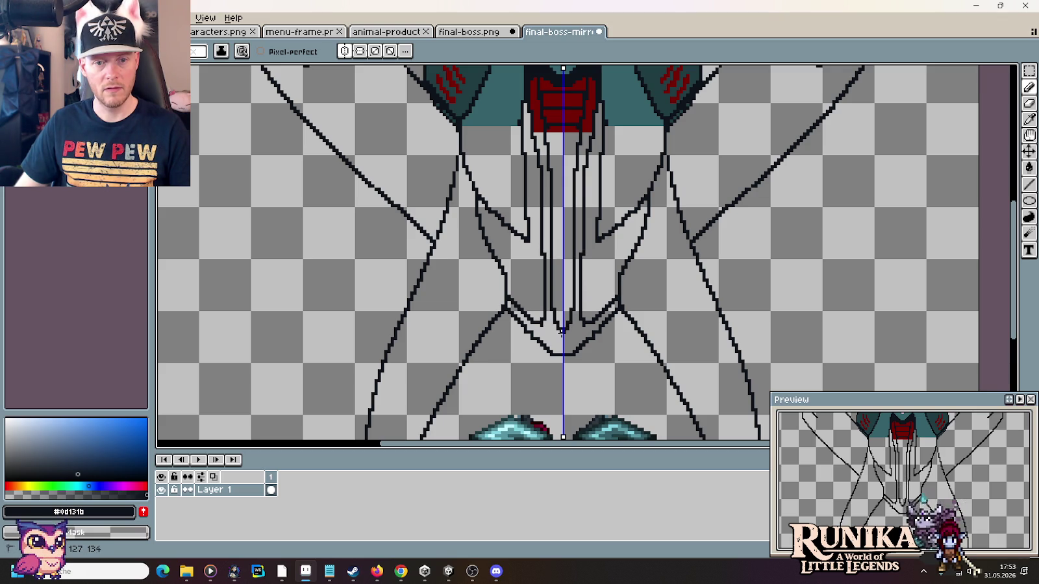
scroll(562, 331, down, 1)
scroll(597, 328, down, 1)
scroll(633, 324, up, 2)
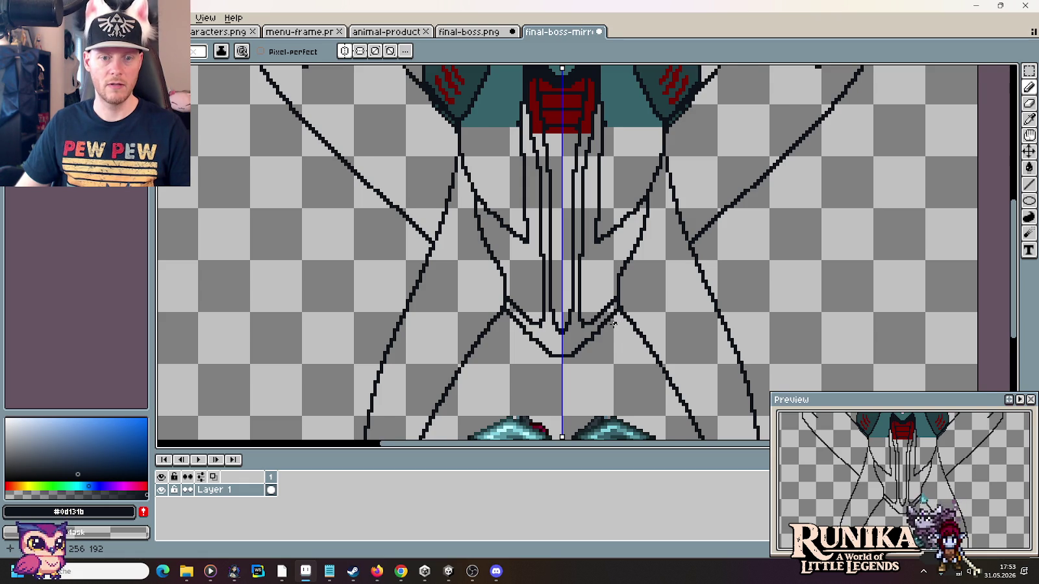
scroll(613, 323, down, 1)
scroll(604, 321, down, 1)
scroll(596, 320, up, 1)
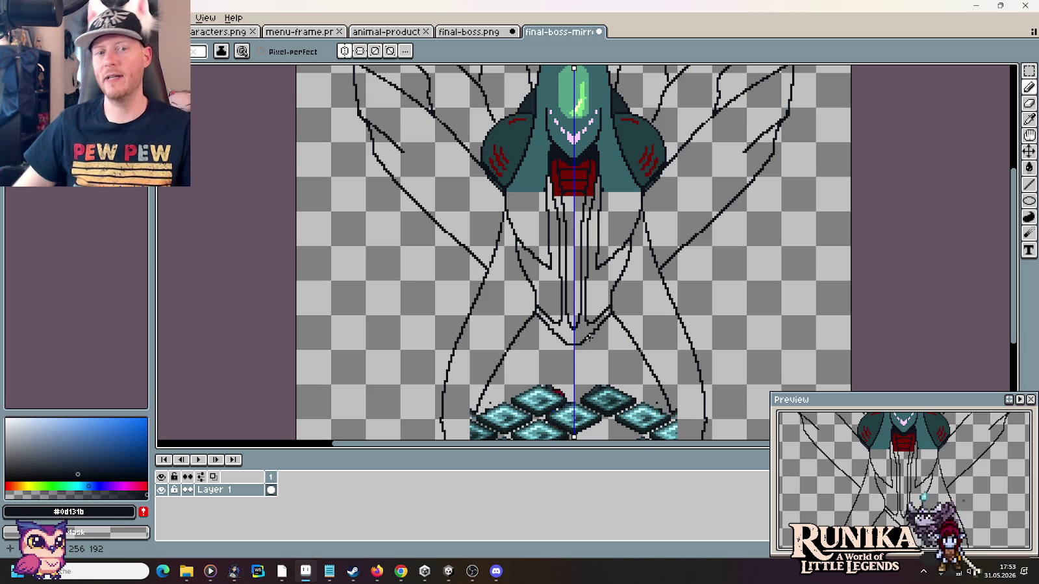
- Close the Jenova and Final Fantasy image tabs in Chrome to view the dragon reference
key(alt+Tab)
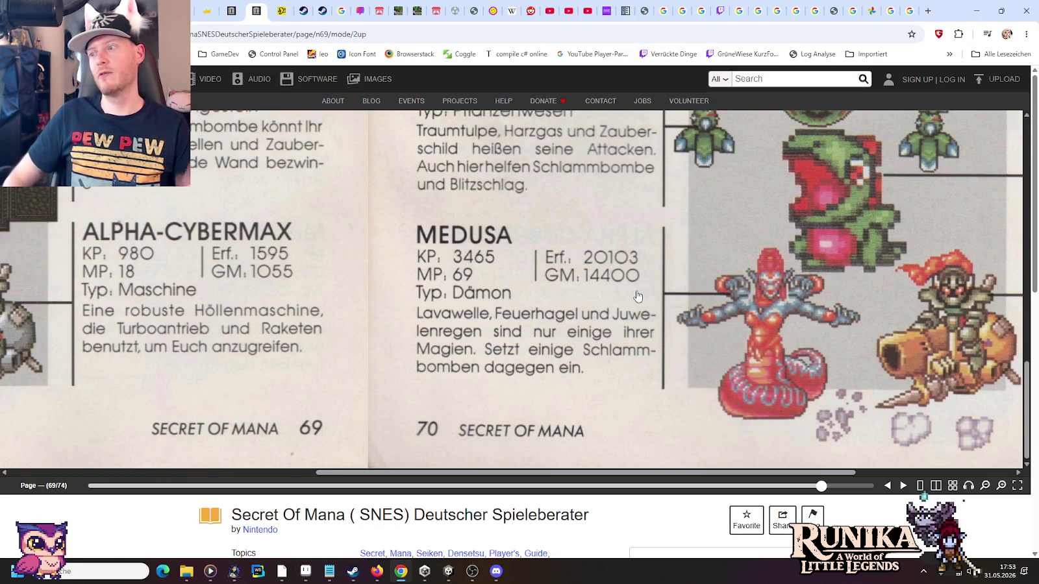
click(909, 10)
click(890, 10)
click(909, 10)
click(909, 10)
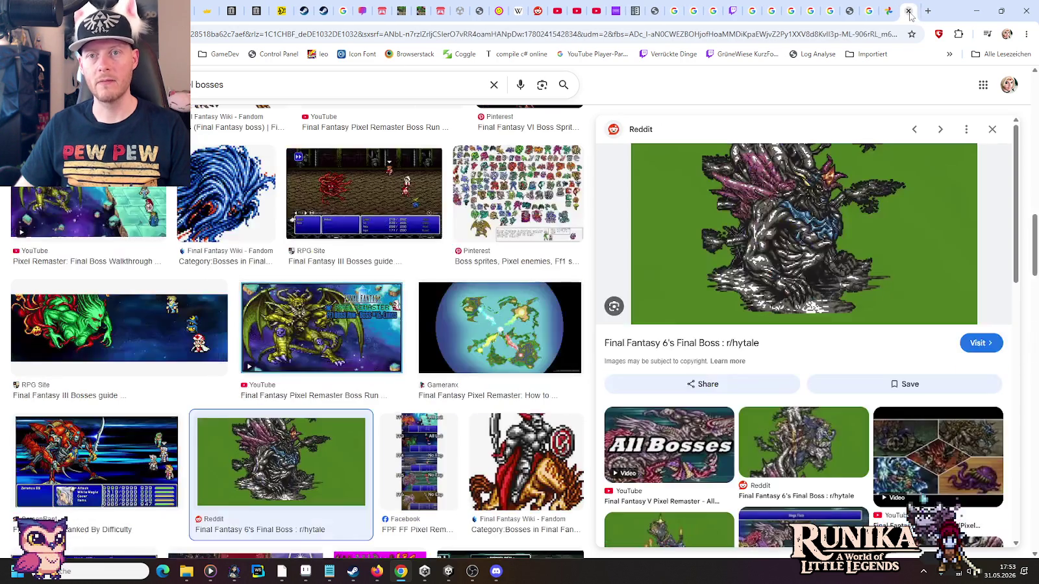
click(909, 11)
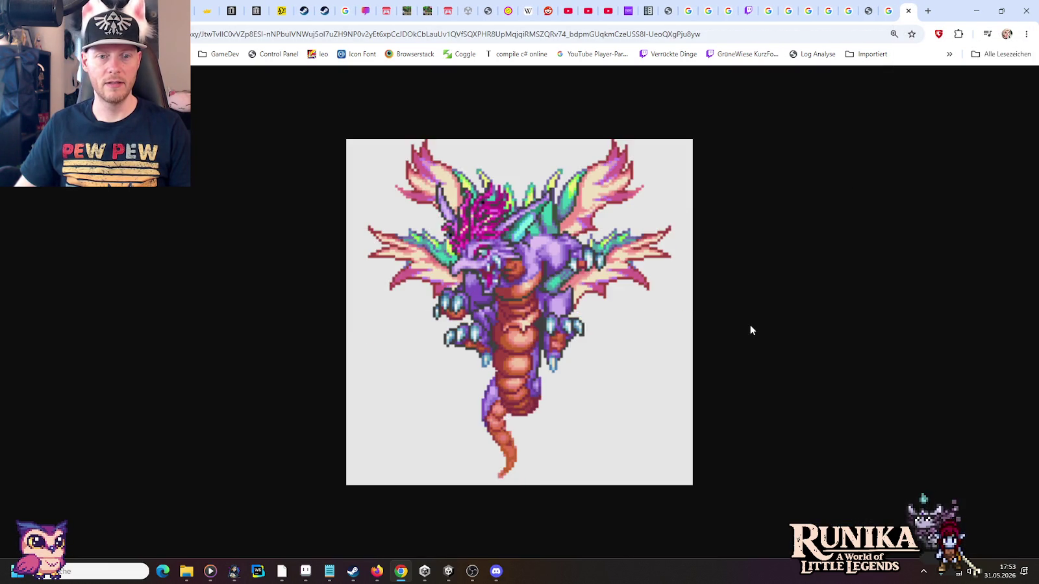
key(alt+Tab)
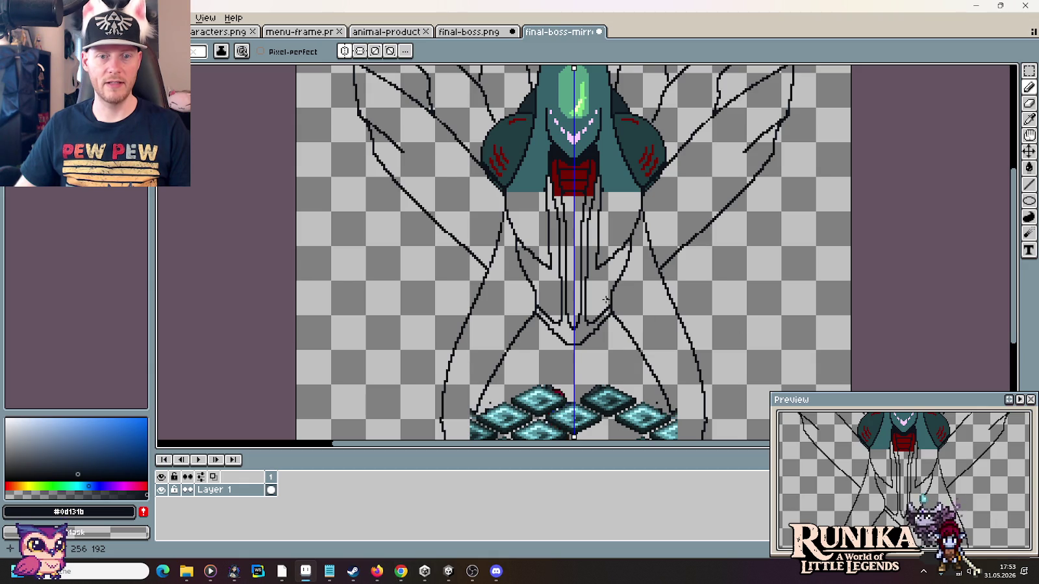
key(alt+Tab)
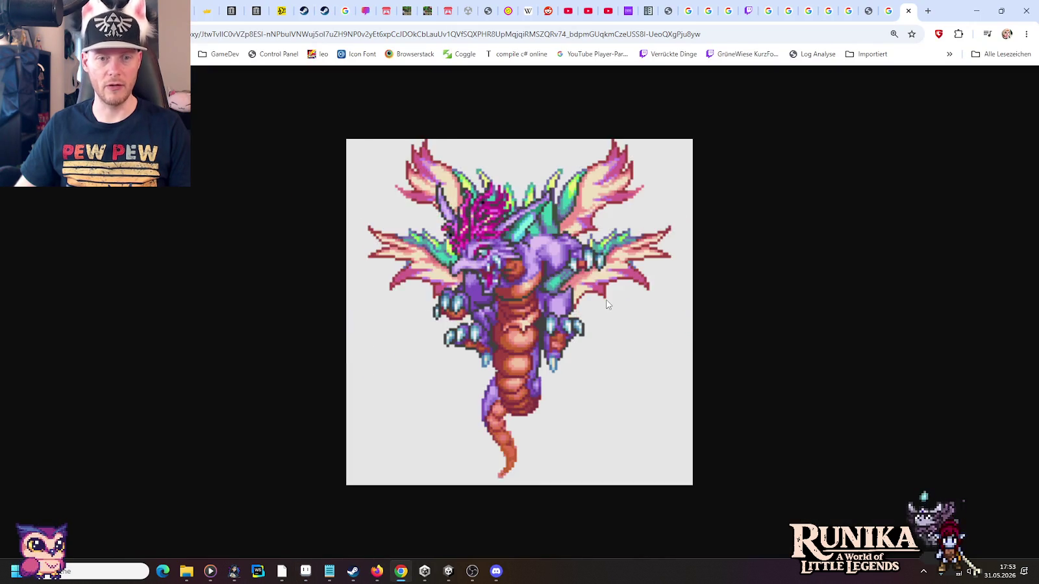
key(alt+Tab)
- Erase the inner vertical lines of the abdomen V, then switch to the final-boss.png sprite sheet
scroll(578, 281, up, 1)
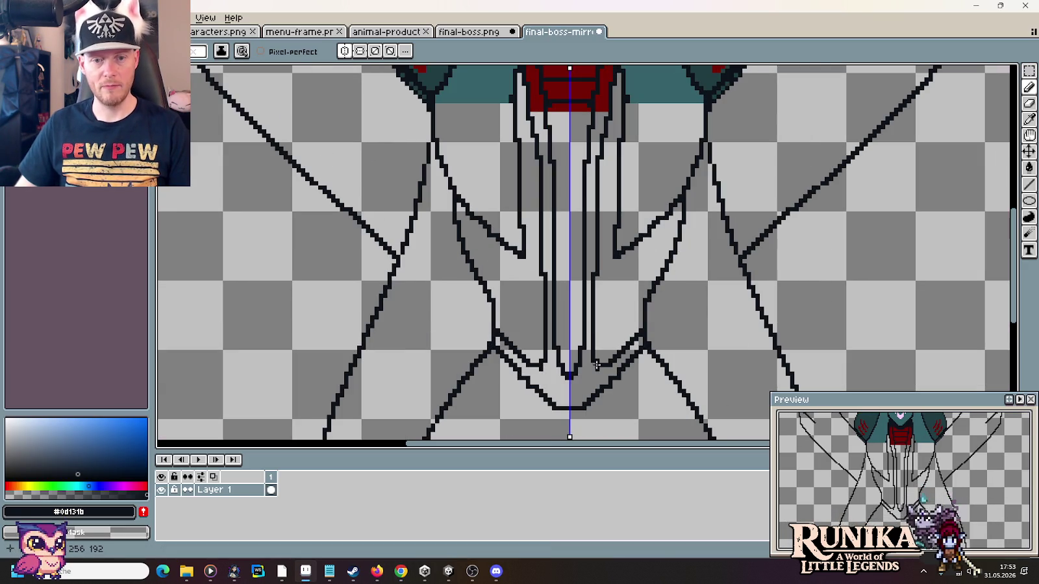
mouse_move(595, 360)
mouse_down()
mouse_move(563, 382)
mouse_move(572, 382)
mouse_up()
key(ctrl+z)
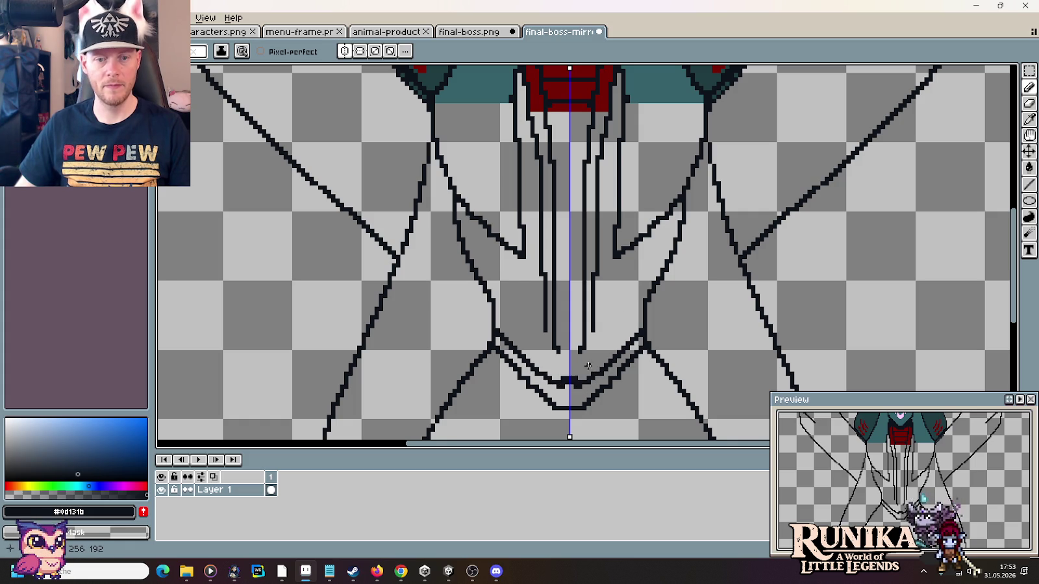
drag(584, 351, 583, 287)
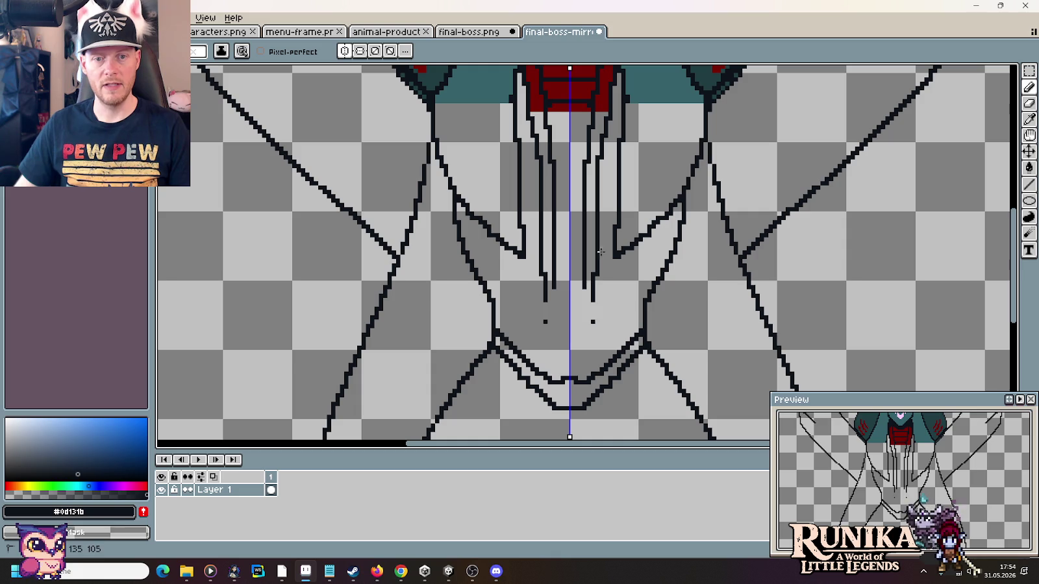
drag(556, 250, 557, 333)
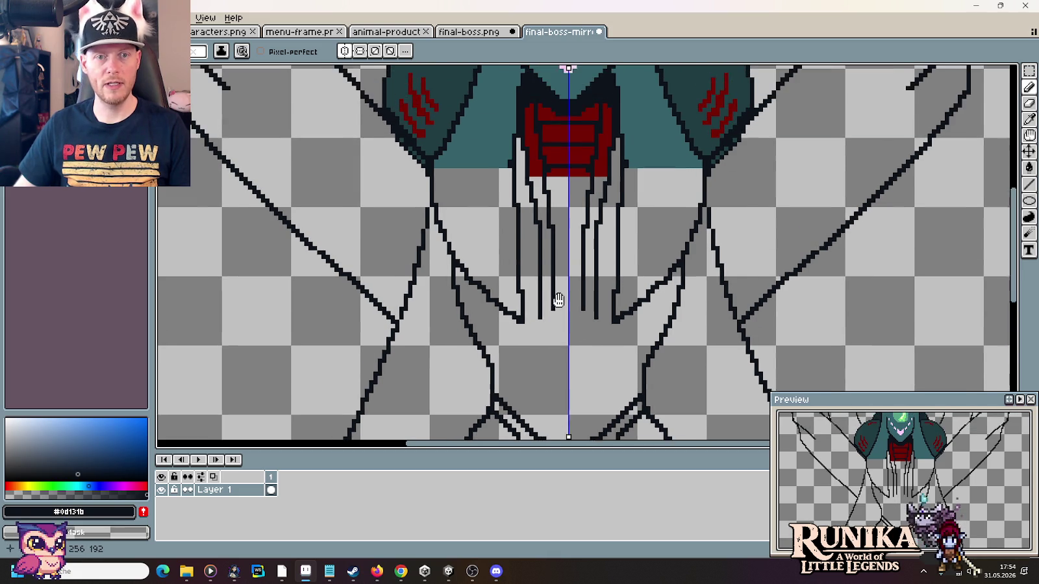
click(446, 27)
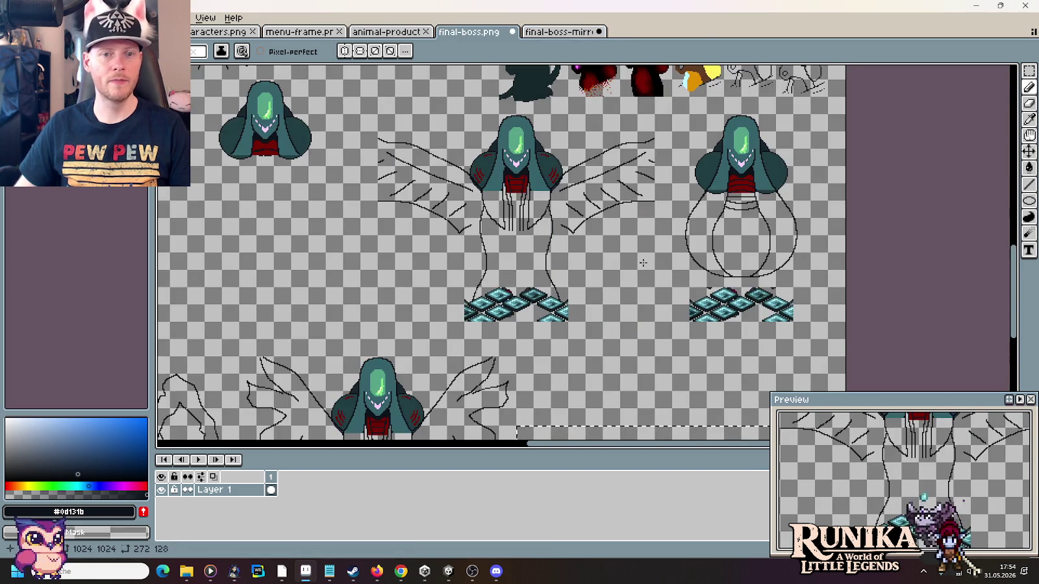
- On final-boss-mirror, erase the inner abdomen strokes and the strands hanging below the red chest
scroll(562, 220, down, 2)
scroll(562, 220, up, 2)
scroll(561, 221, up, 2)
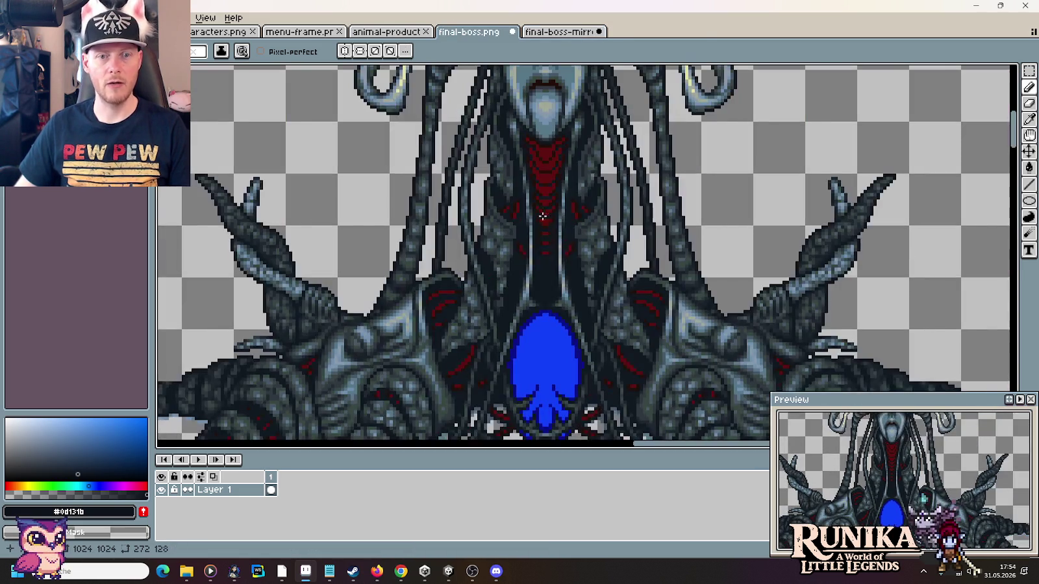
click(563, 33)
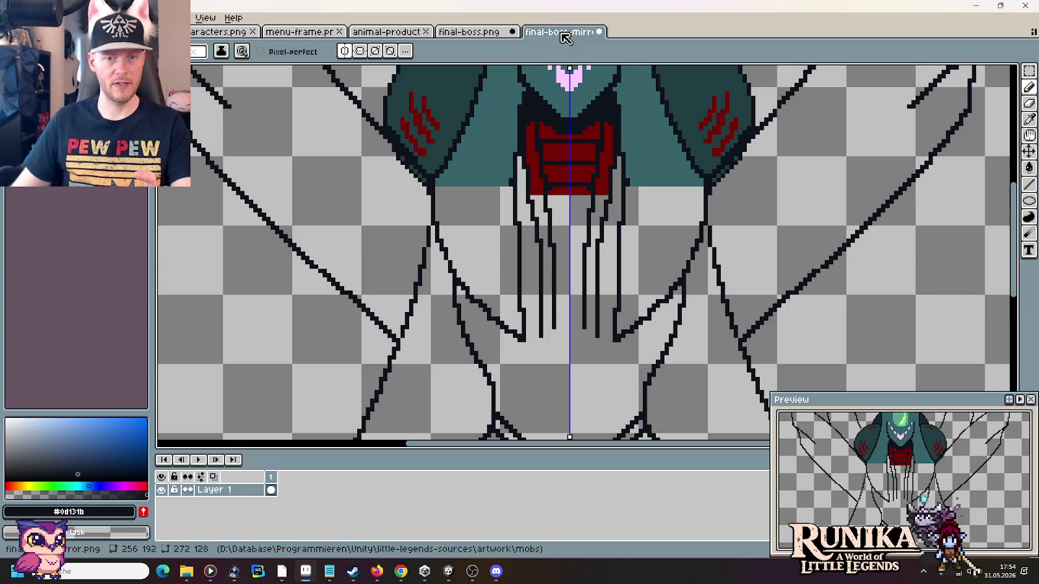
scroll(603, 262, down, 1)
scroll(604, 261, down, 1)
scroll(584, 260, up, 2)
scroll(564, 258, up, 1)
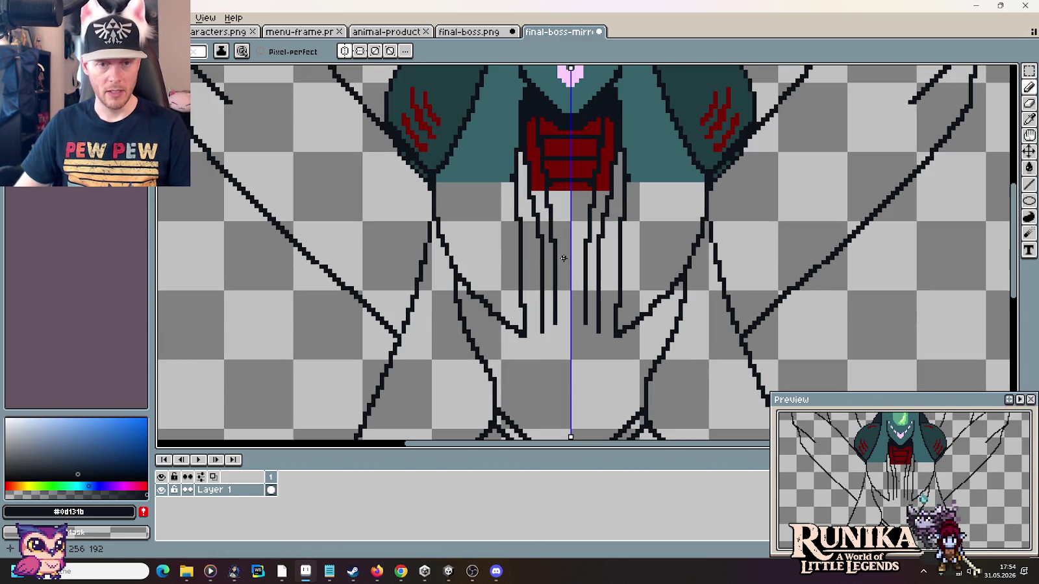
mouse_move(541, 331)
mouse_down()
mouse_move(541, 235)
mouse_move(553, 323)
mouse_up()
mouse_move(583, 243)
mouse_down()
mouse_move(592, 214)
mouse_move(604, 226)
mouse_up()
- Draw a mirrored curve below the red chest that narrows to an abdomen point
scroll(594, 259, up, 2)
scroll(584, 303, up, 1)
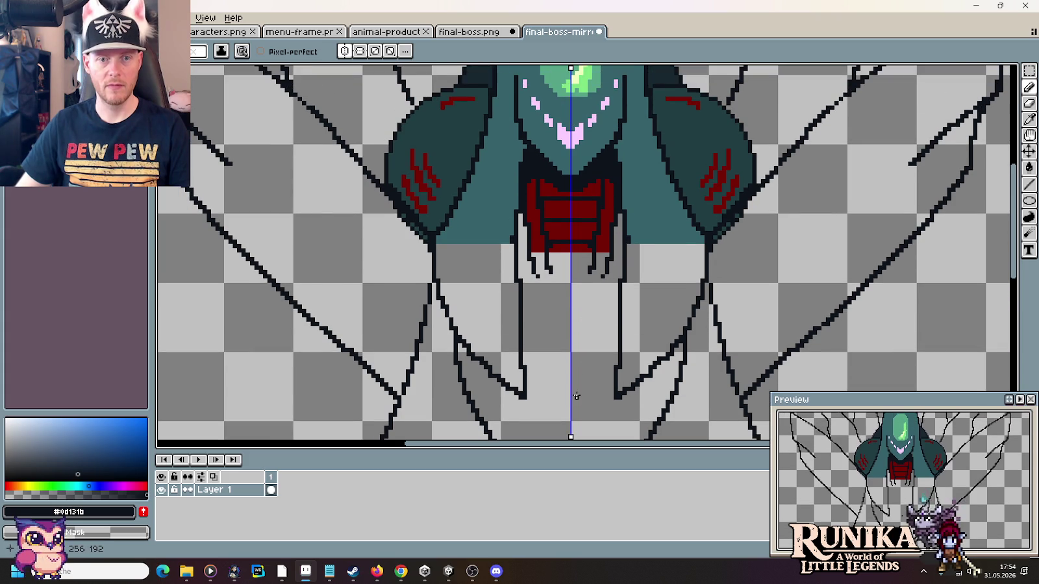
scroll(557, 366, up, 1)
drag(555, 367, 552, 294)
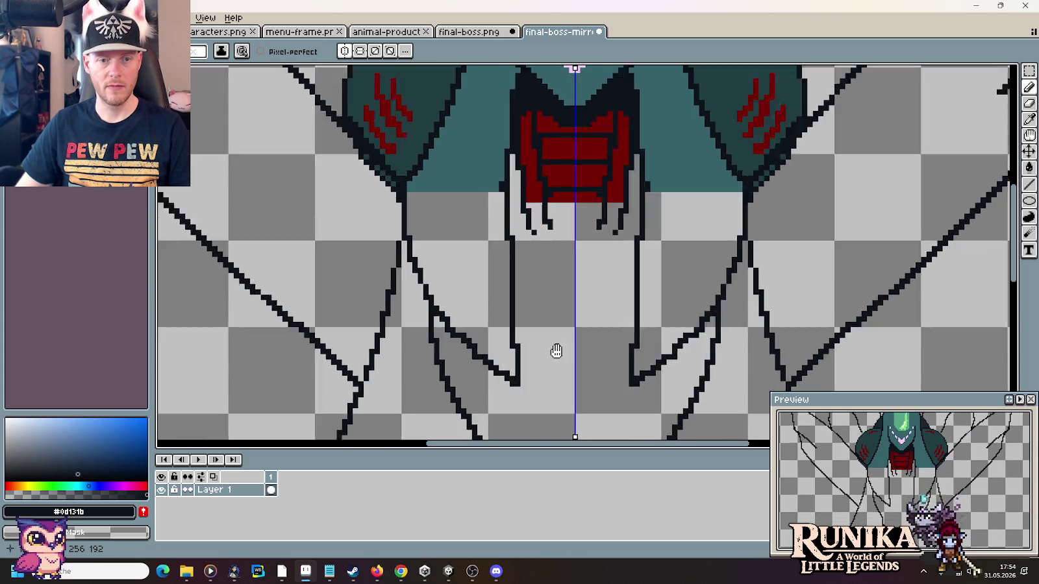
scroll(552, 294, down, 1)
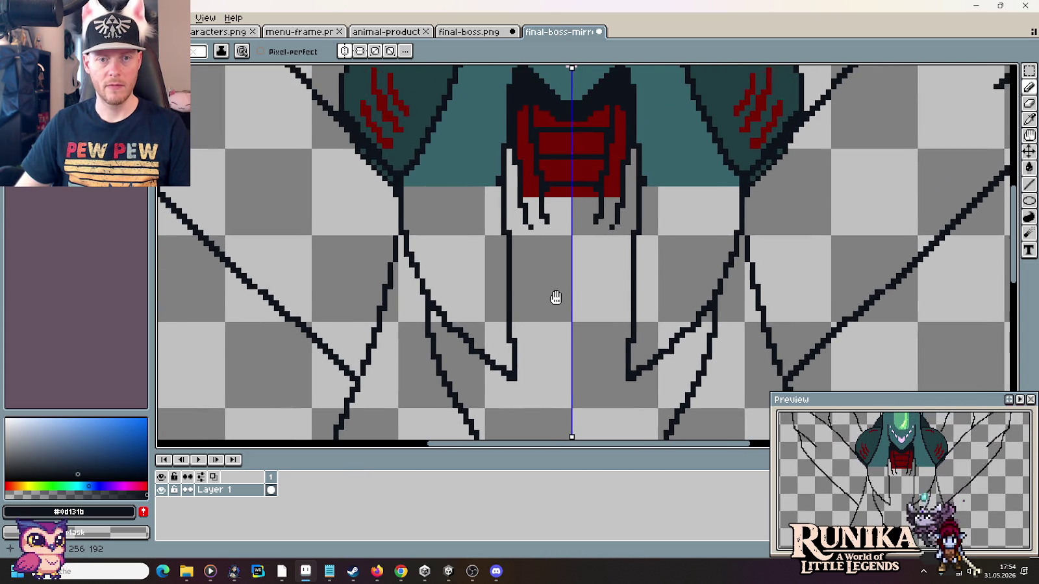
scroll(555, 297, down, 1)
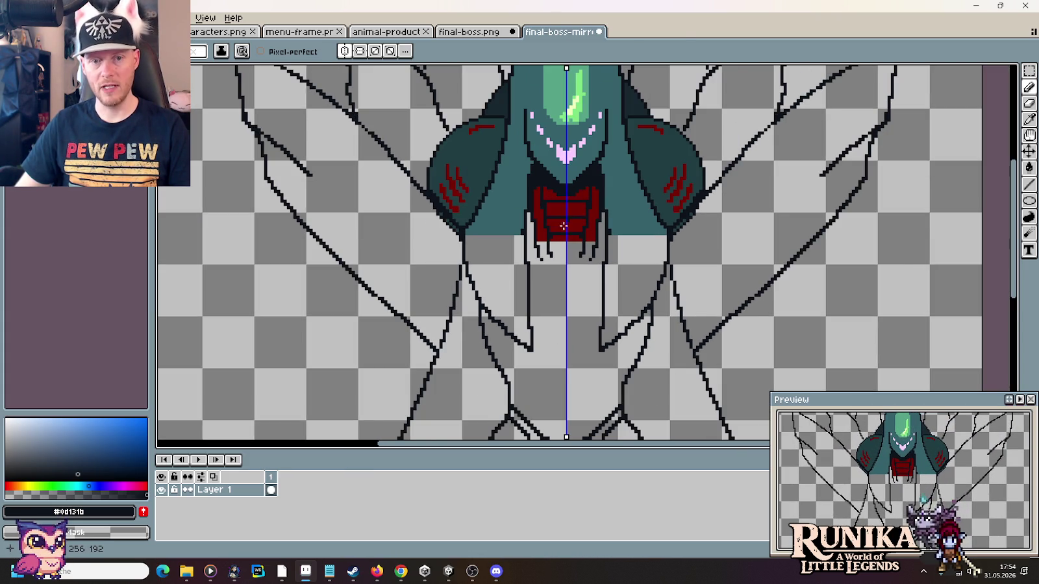
drag(552, 261, 568, 266)
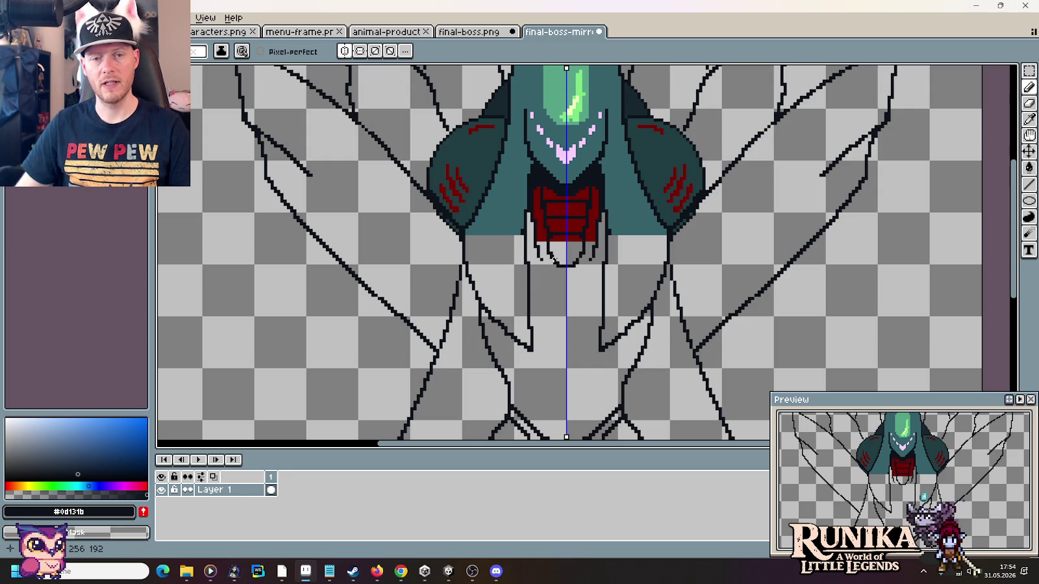
drag(542, 269, 547, 299)
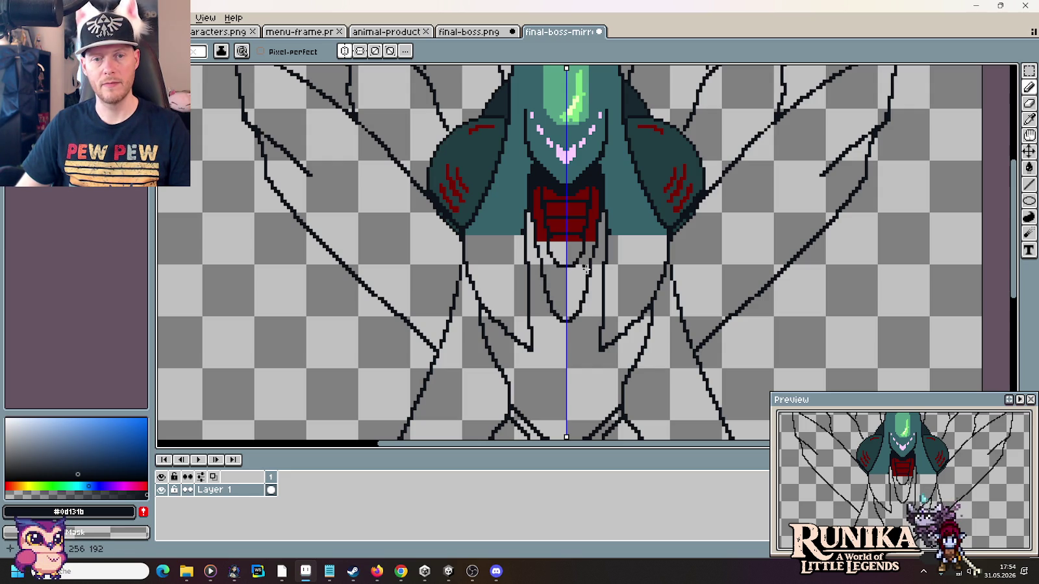
scroll(584, 321, down, 1)
scroll(586, 315, down, 1)
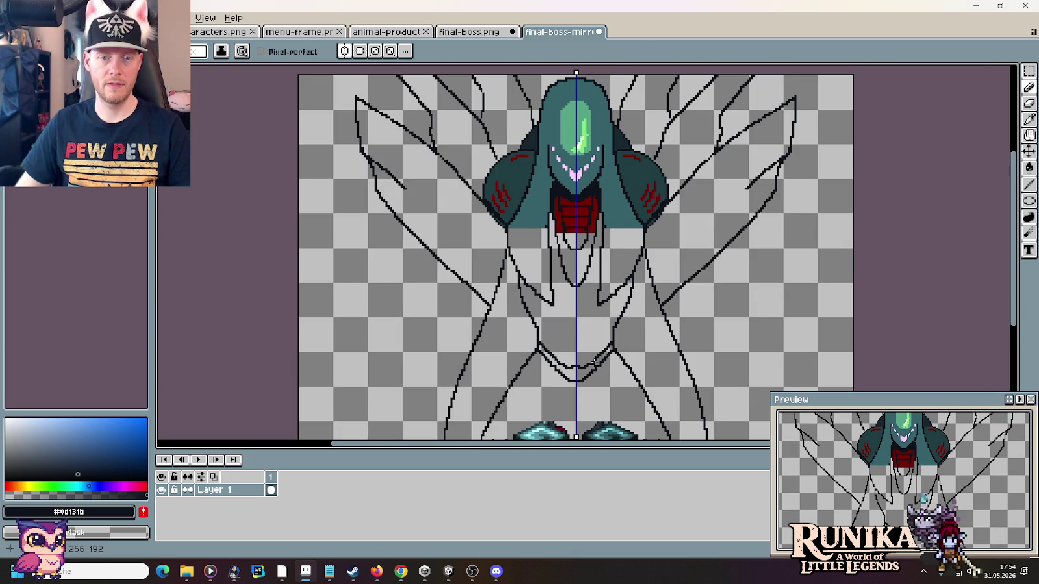
scroll(564, 290, up, 1)
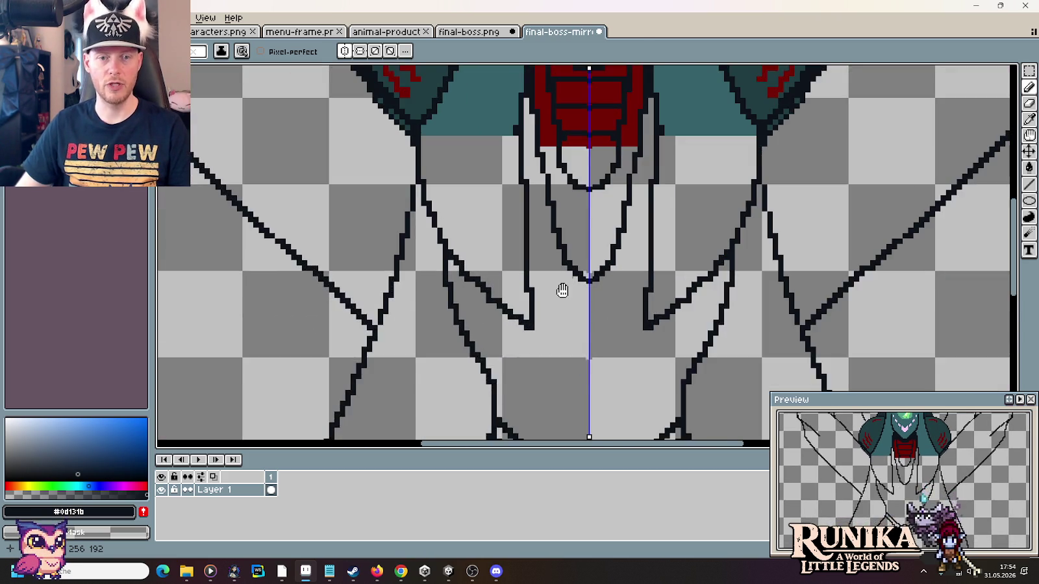
- Erase the lower ends of the inner chest strands, undoing the failed extension
scroll(561, 288, up, 1)
mouse_move(568, 302)
mouse_down()
mouse_move(579, 307)
mouse_move(553, 267)
mouse_up()
key(ctrl+z)
- Pan across the canvas to review the sprite from the floor tiles up to the head
scroll(557, 344, down, 2)
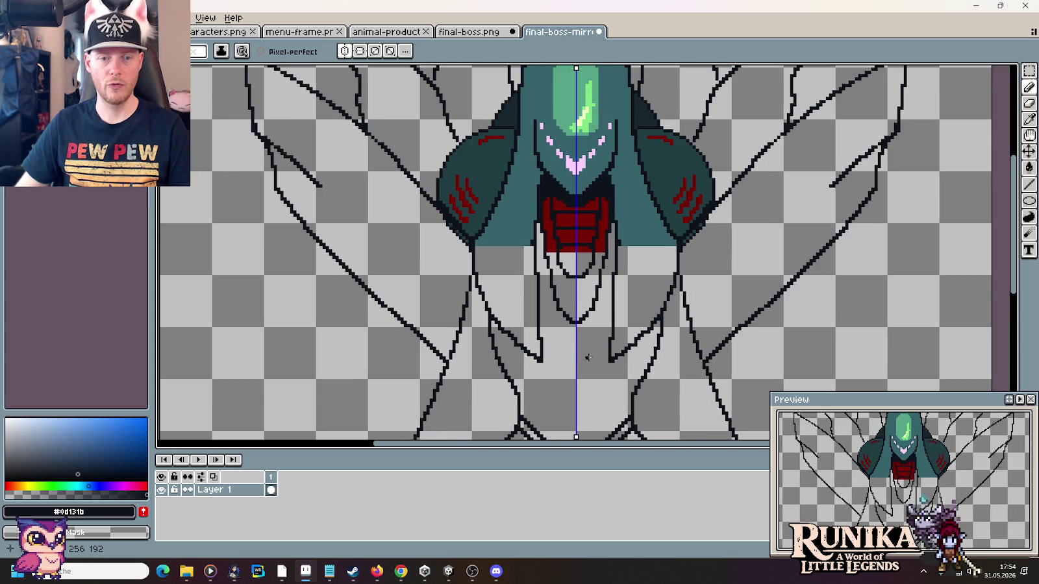
scroll(588, 357, down, 3)
scroll(584, 363, up, 1)
scroll(578, 324, up, 1)
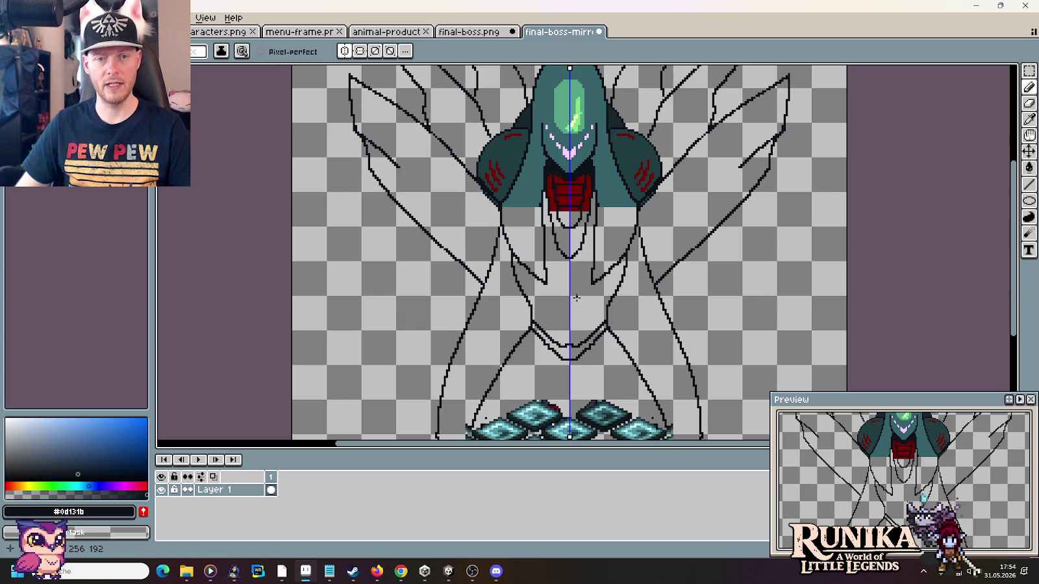
drag(576, 312, 572, 250)
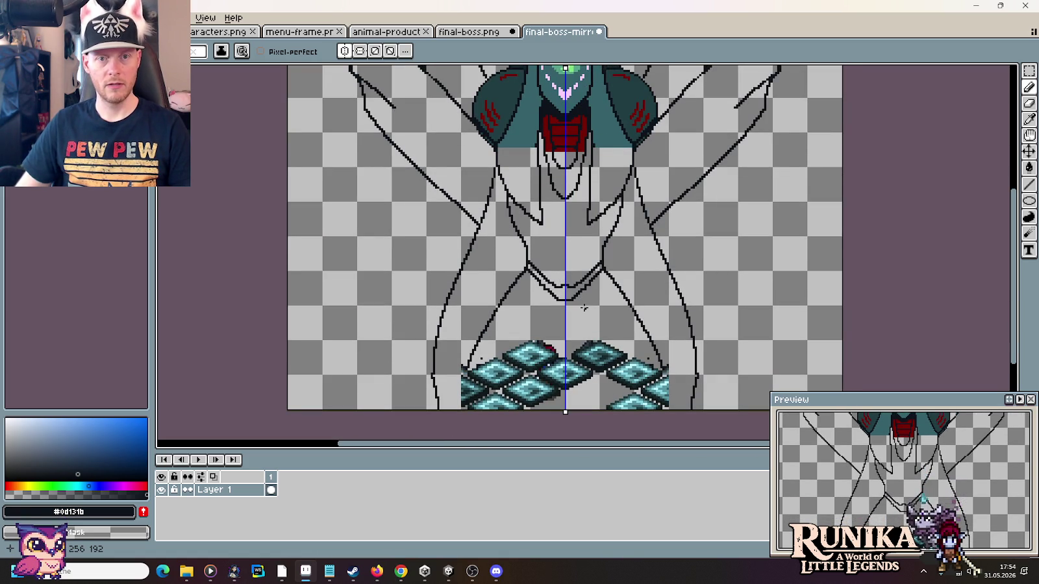
mouse_move(579, 243)
mouse_down()
mouse_move(582, 345)
mouse_move(580, 288)
mouse_up()
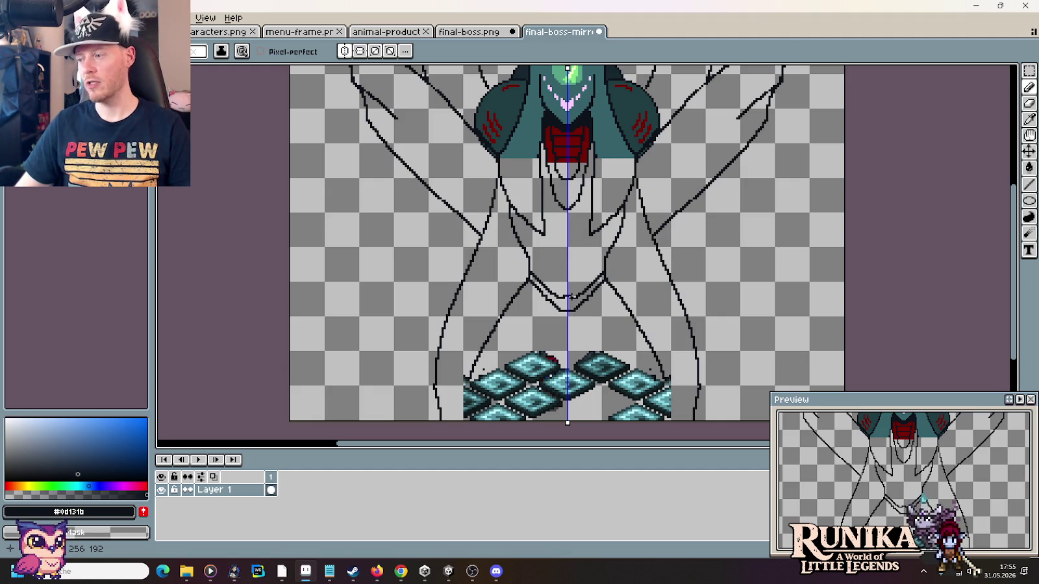
scroll(572, 310, down, 2)
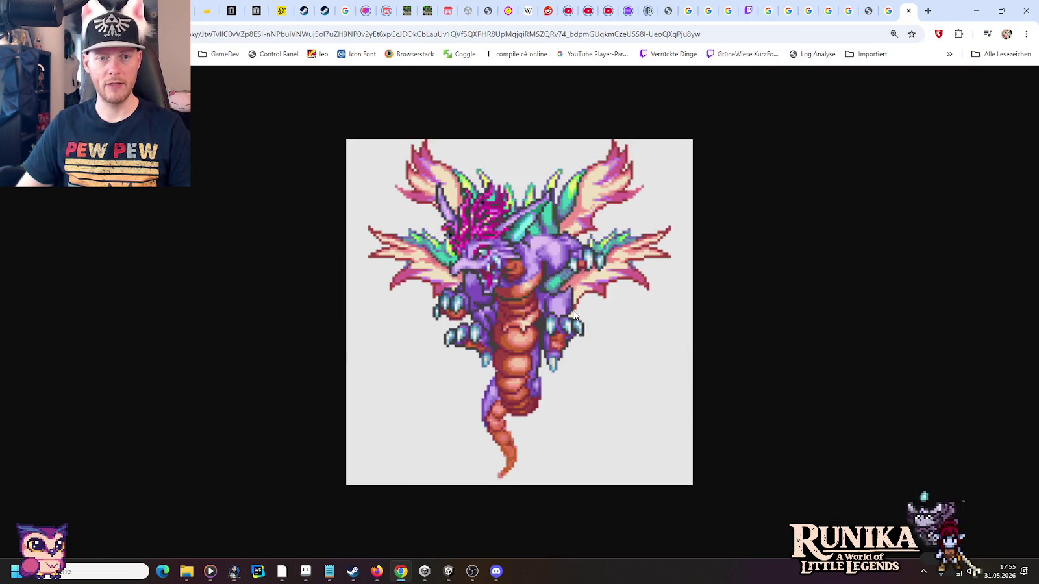
- Glance at the animated dragon reference image in Chrome, then return to the boss sprite
scroll(583, 306, up, 1)
scroll(583, 306, up, 1)
scroll(583, 306, up, 1)
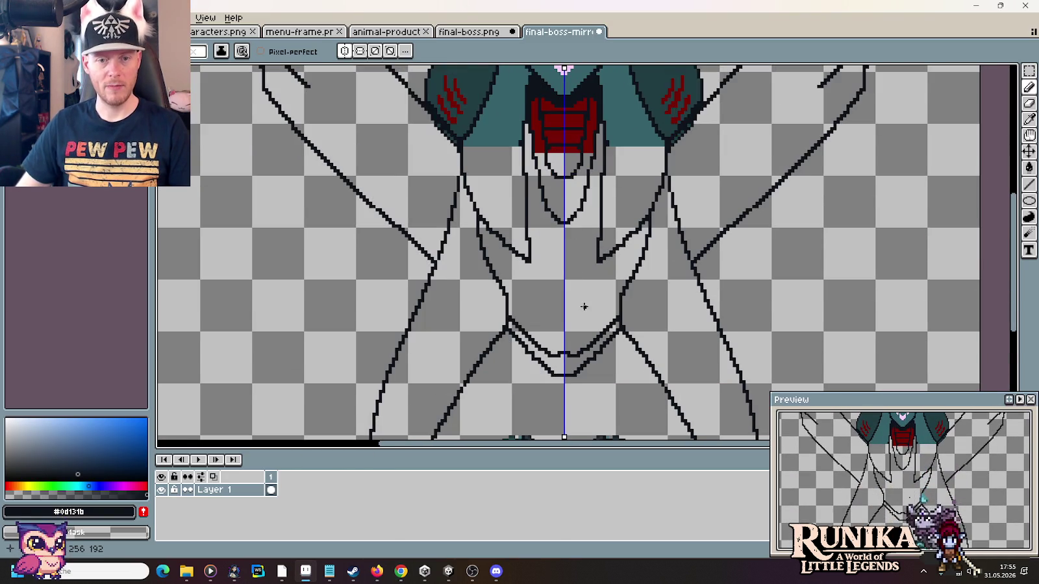
key(alt+Tab)
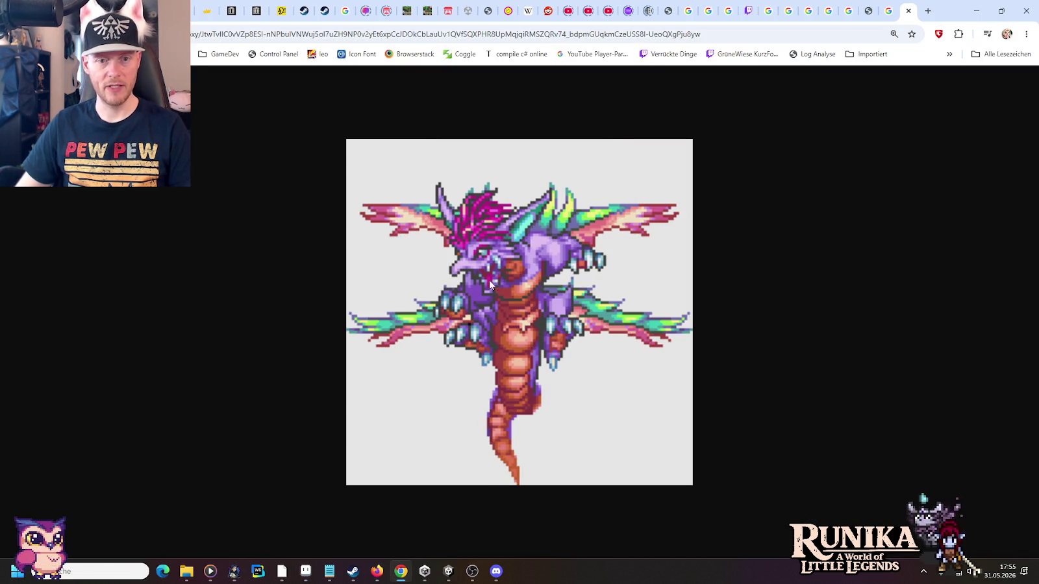
key(alt+Tab)
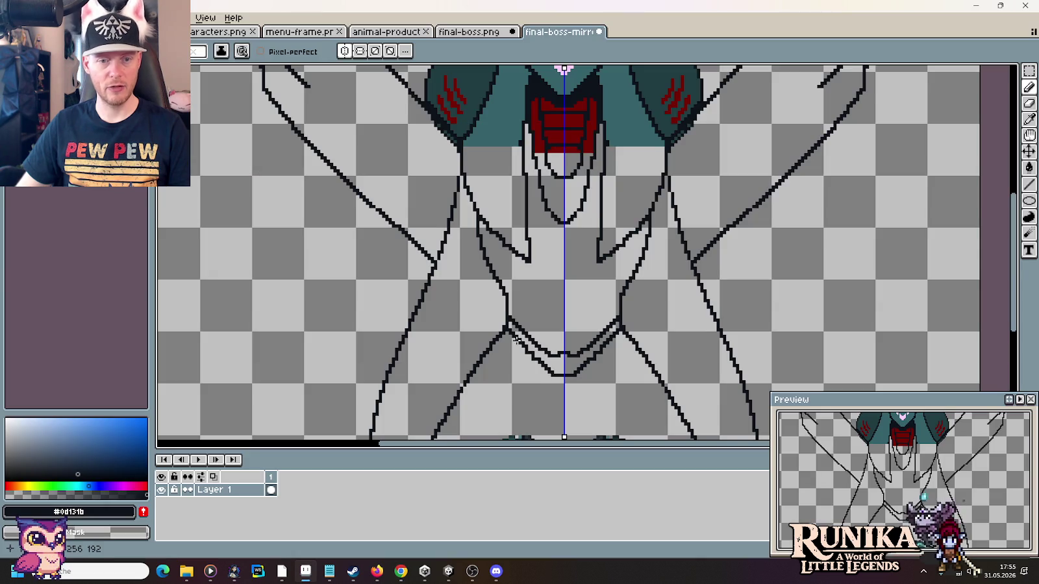
- Extend the inner abdomen outline symmetrically and erase its lower curve on both sides
mouse_move(498, 280)
mouse_down()
mouse_move(514, 296)
mouse_move(567, 307)
mouse_up()
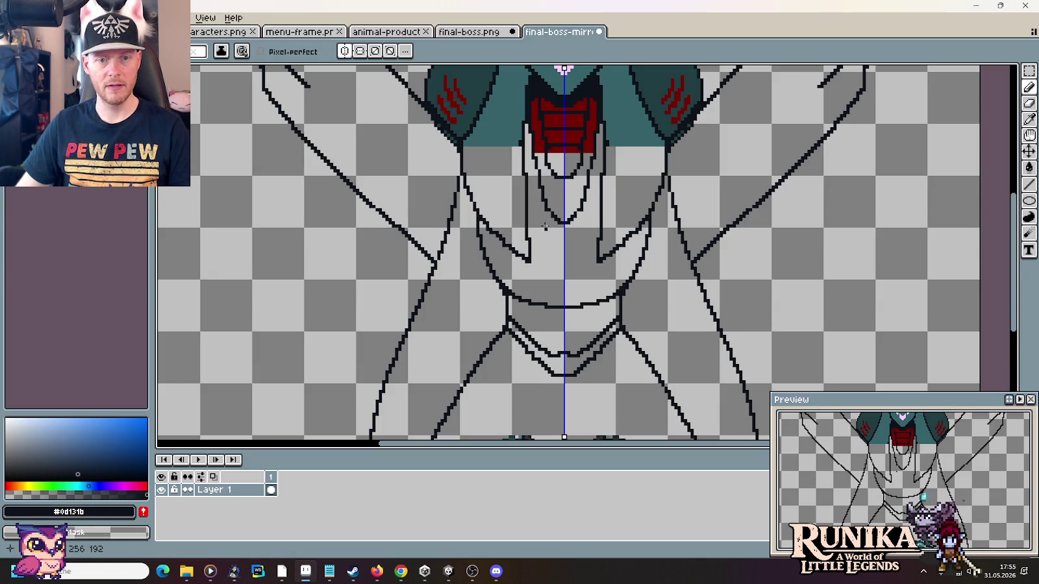
scroll(564, 350, down, 1)
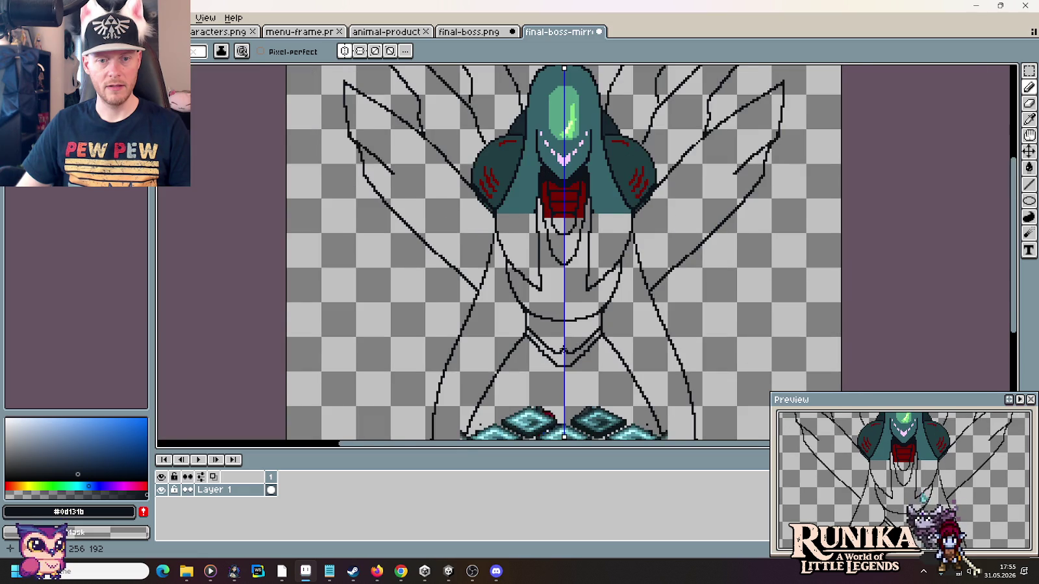
scroll(563, 351, up, 1)
mouse_move(556, 356)
mouse_down()
mouse_move(522, 323)
mouse_move(529, 352)
mouse_move(558, 353)
mouse_up()
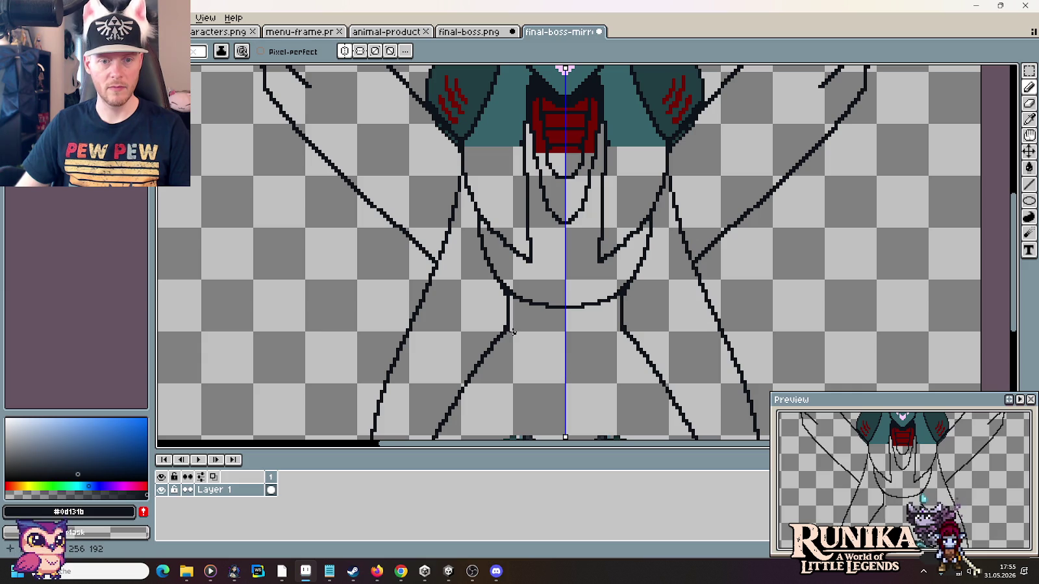
- Draw mirrored curved abdomen segment lines, discarding one trial curve
drag(509, 330, 565, 360)
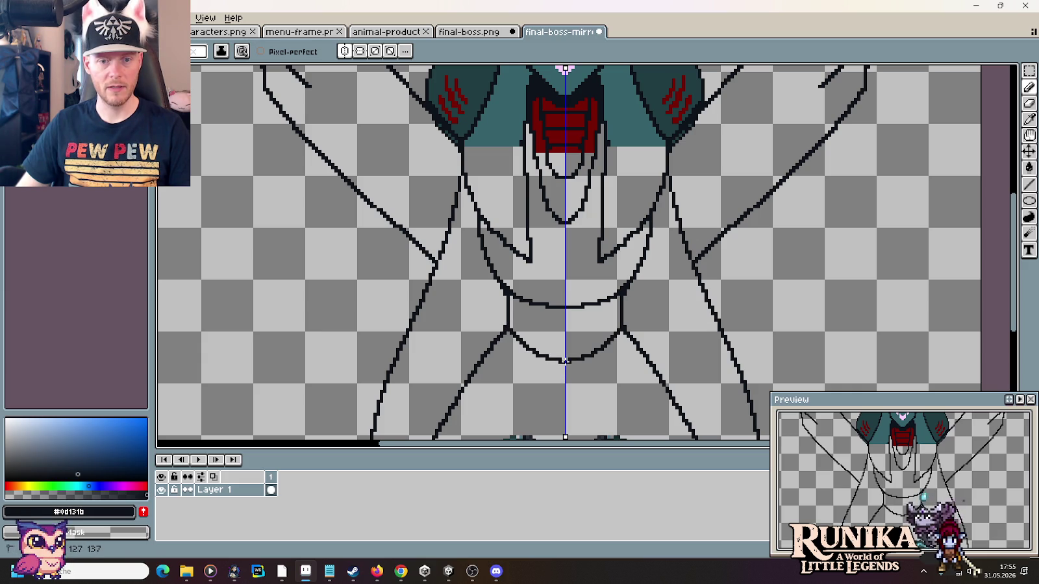
key(ctrl+z)
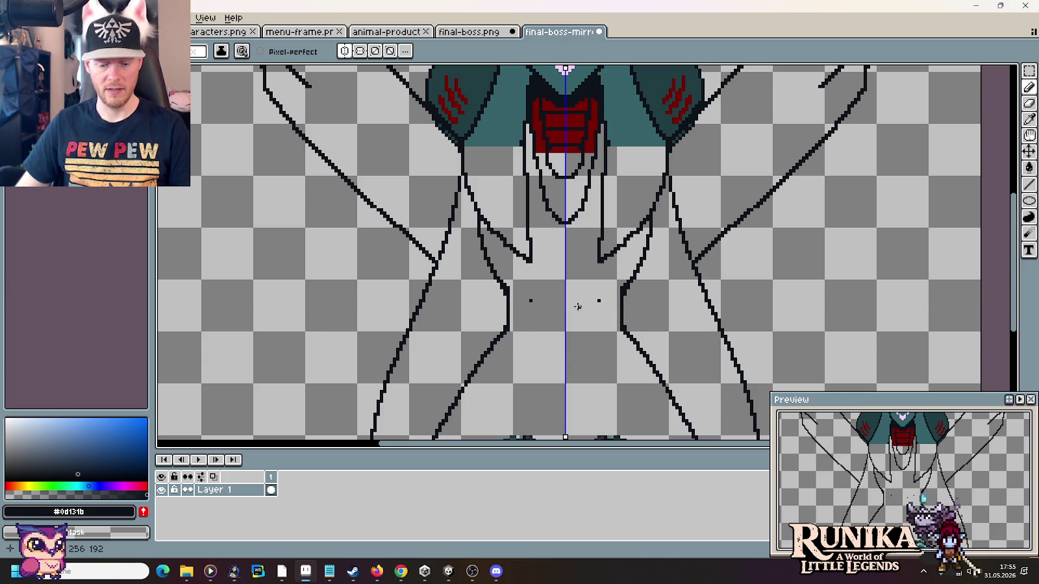
key(ctrl+y)
key(ctrl+z)
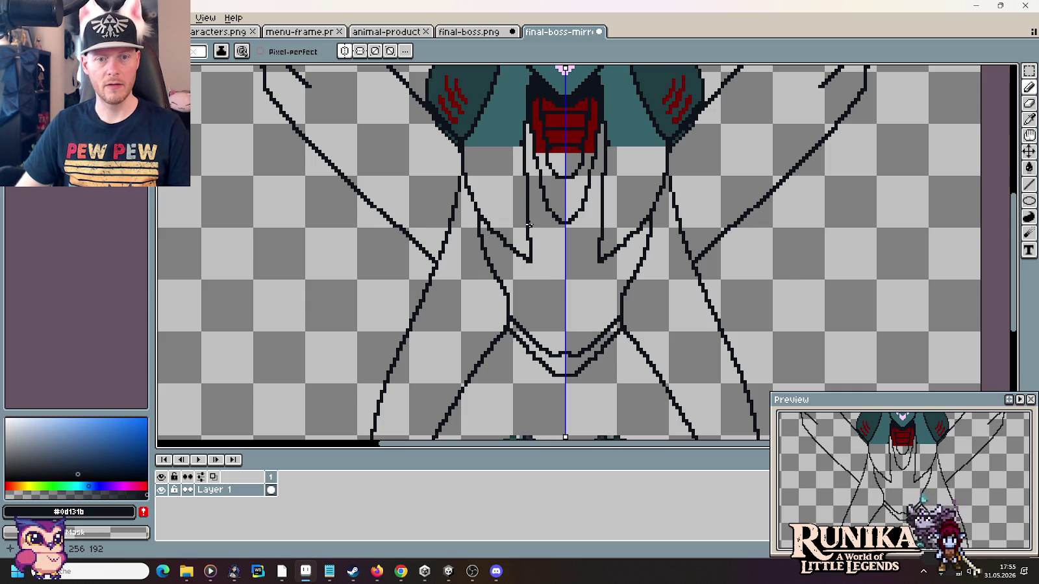
drag(527, 228, 553, 244)
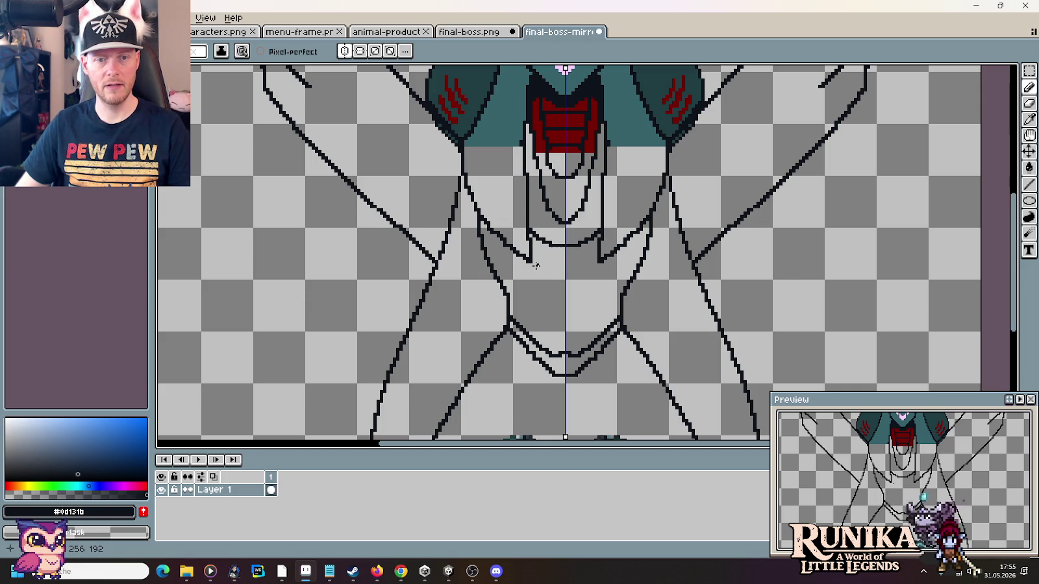
mouse_move(524, 259)
mouse_down()
mouse_move(559, 290)
mouse_move(557, 326)
mouse_up()
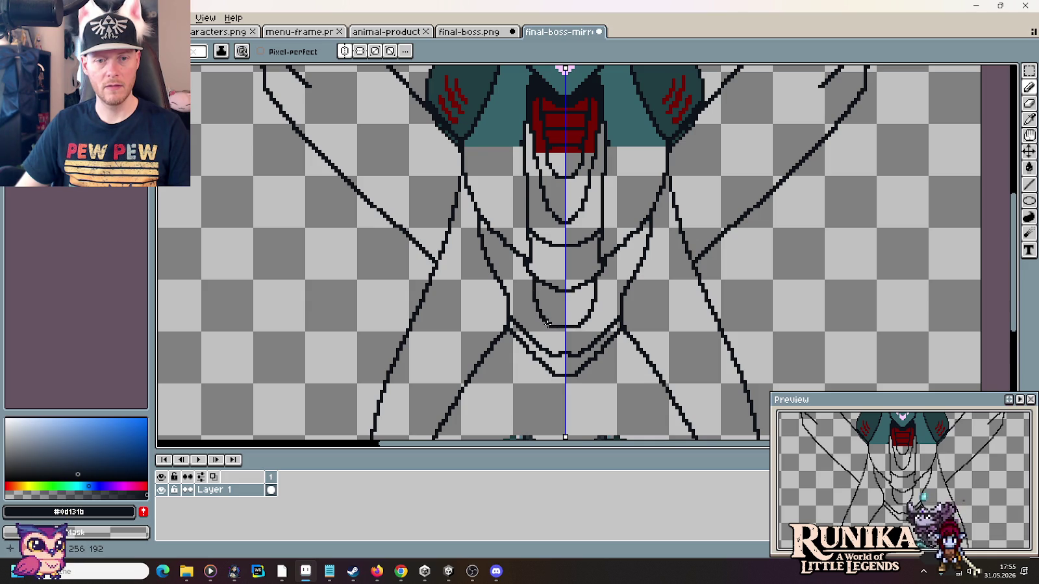
- Erase stray pixels near the mirror axis, discarding a trial diagonal stroke
scroll(582, 332, down, 3)
scroll(576, 295, up, 3)
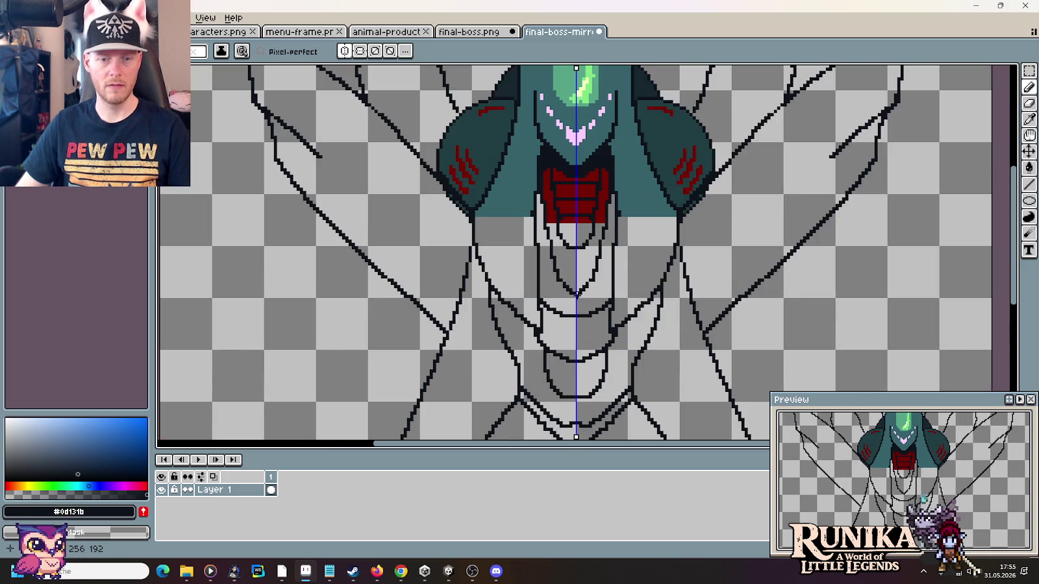
mouse_move(576, 296)
mouse_down()
mouse_move(575, 193)
mouse_move(557, 285)
mouse_up()
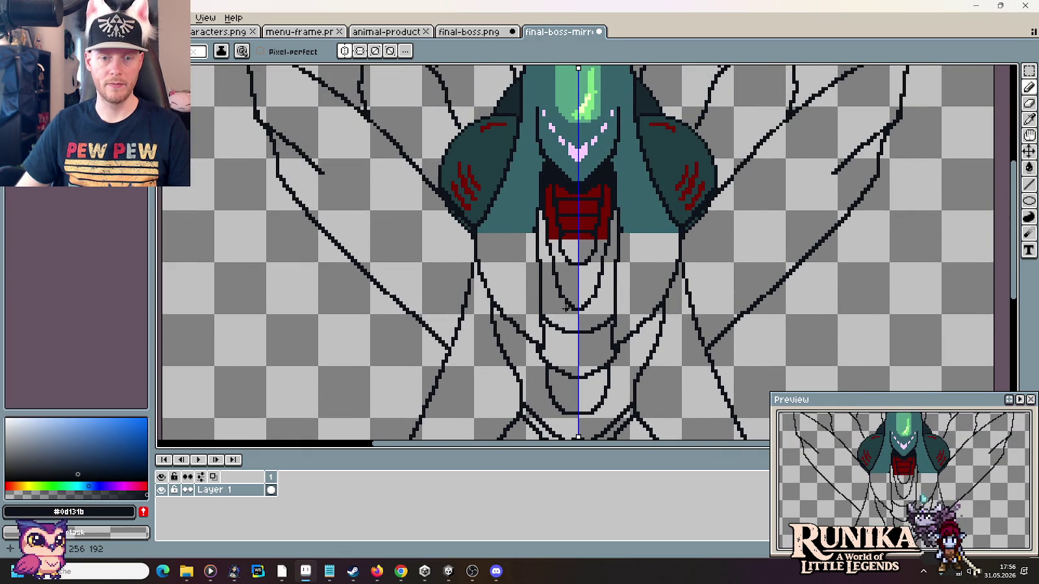
scroll(565, 307, down, 1)
drag(545, 287, 543, 214)
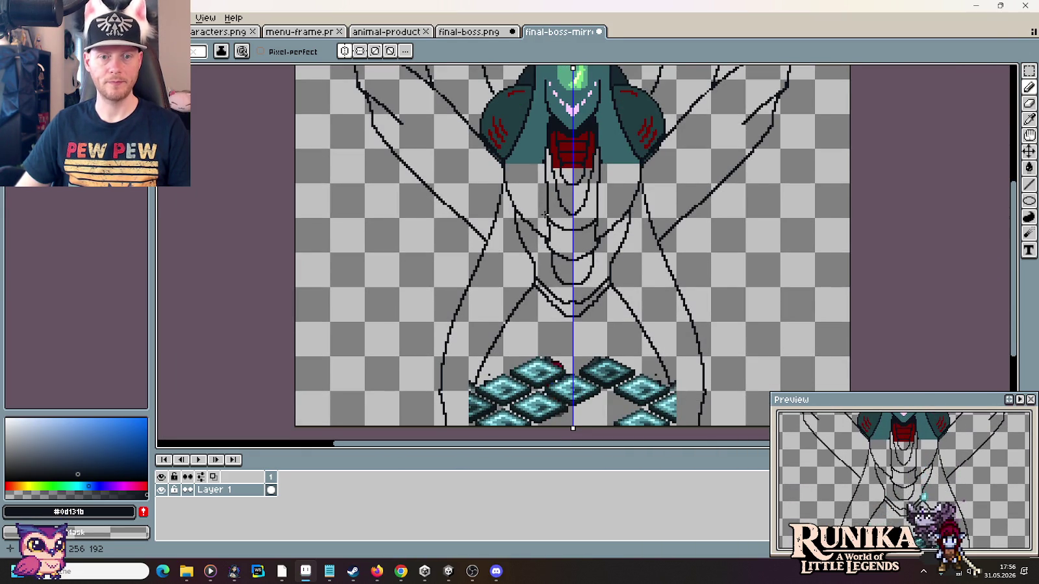
mouse_move(568, 211)
mouse_down()
mouse_move(579, 293)
mouse_move(565, 260)
mouse_move(586, 290)
mouse_up()
scroll(579, 294, up, 1)
click(581, 285)
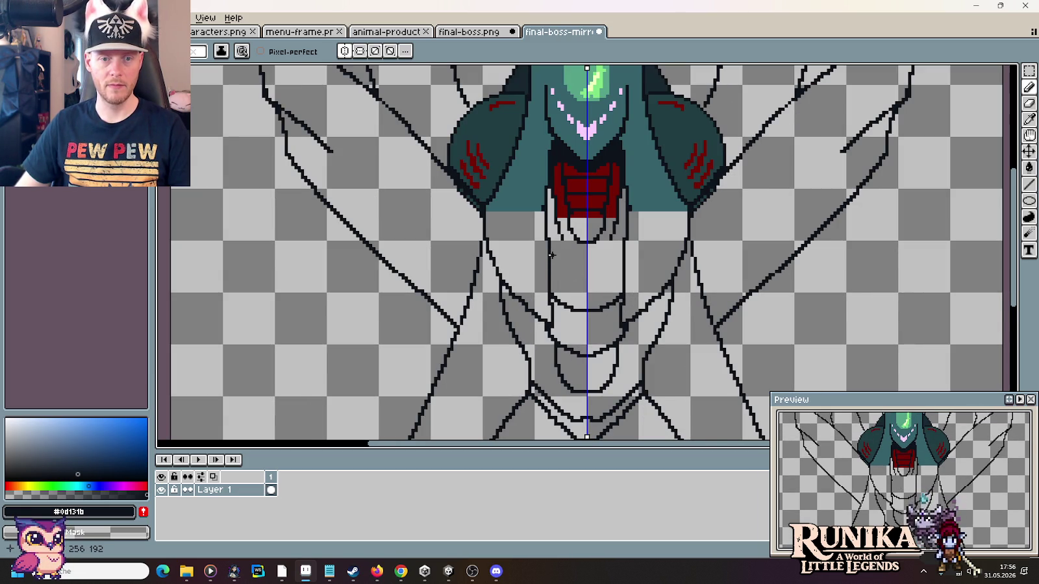
drag(551, 255, 579, 266)
key(ctrl+z)
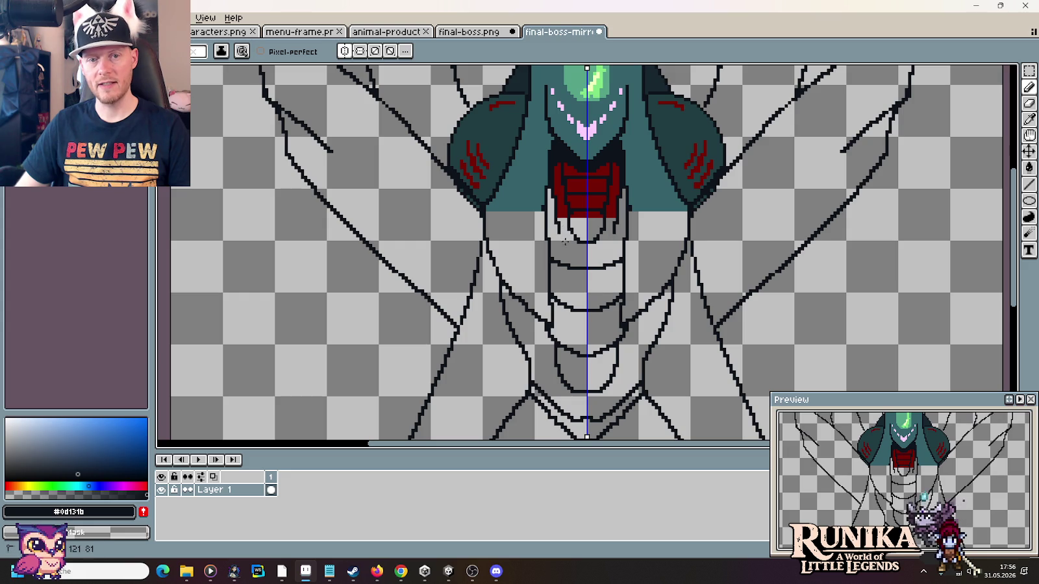
- Erase the small curves under the red chest and redraw a short mirrored stroke there
drag(558, 224, 570, 233)
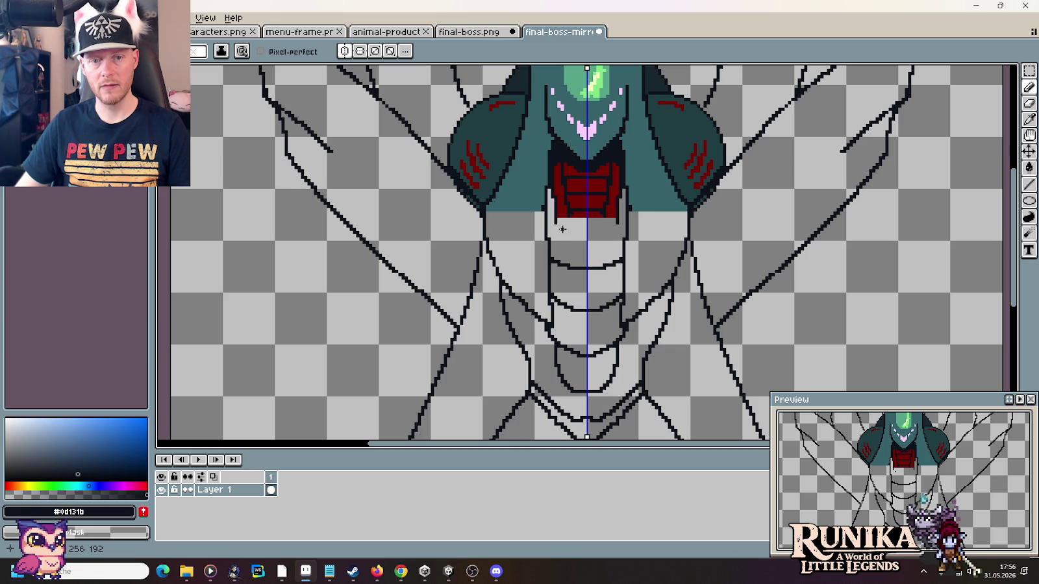
drag(557, 228, 564, 240)
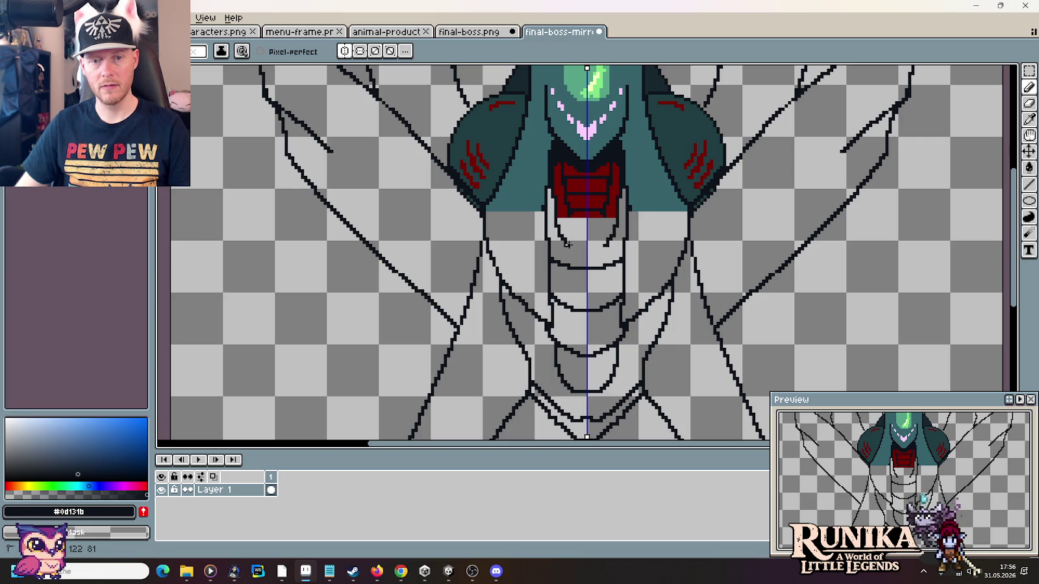
key(ctrl+z)
drag(557, 225, 566, 241)
key(ctrl+z)
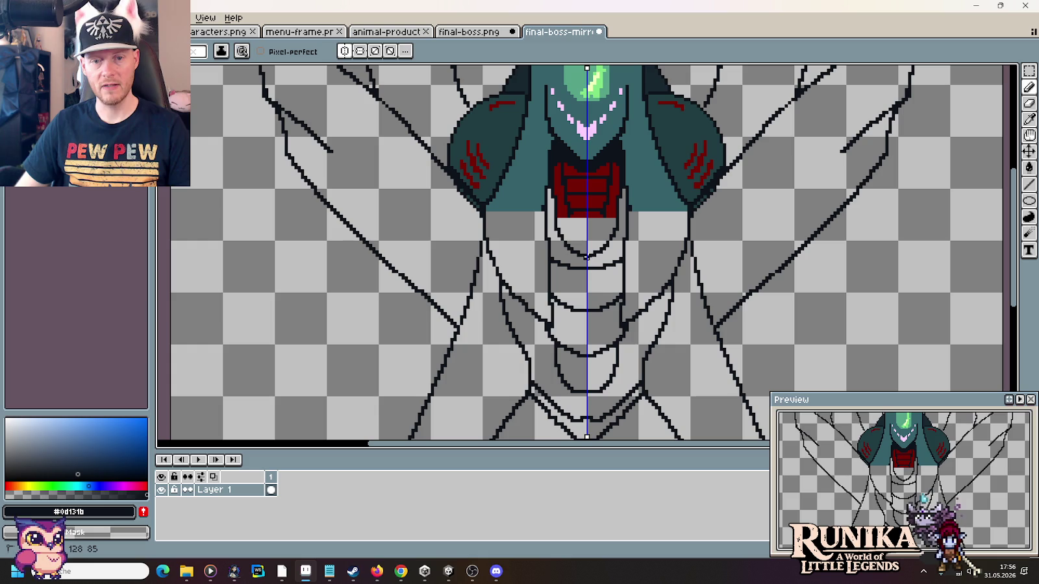
key(ctrl+z)
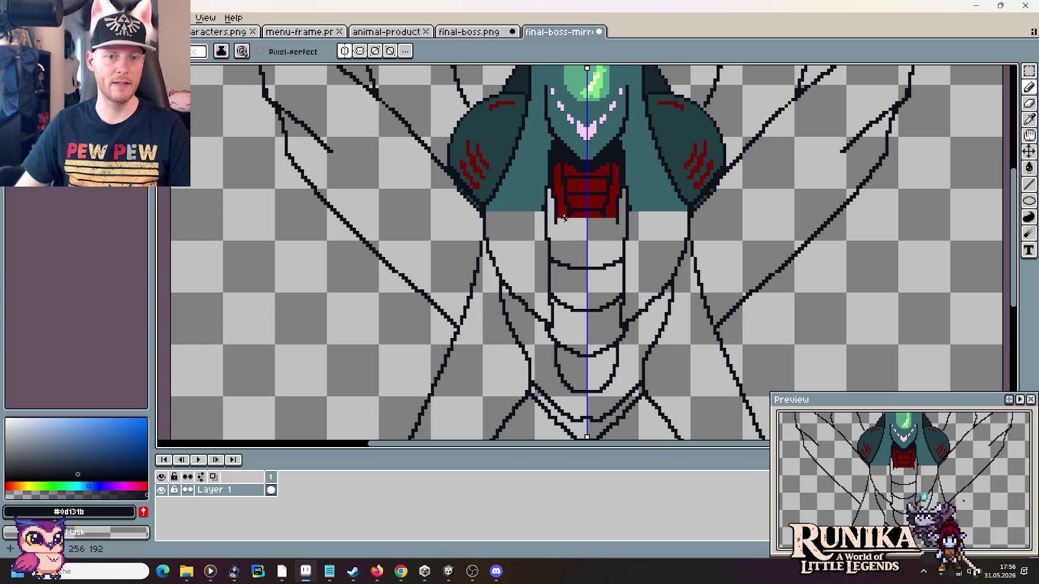
drag(555, 207, 577, 239)
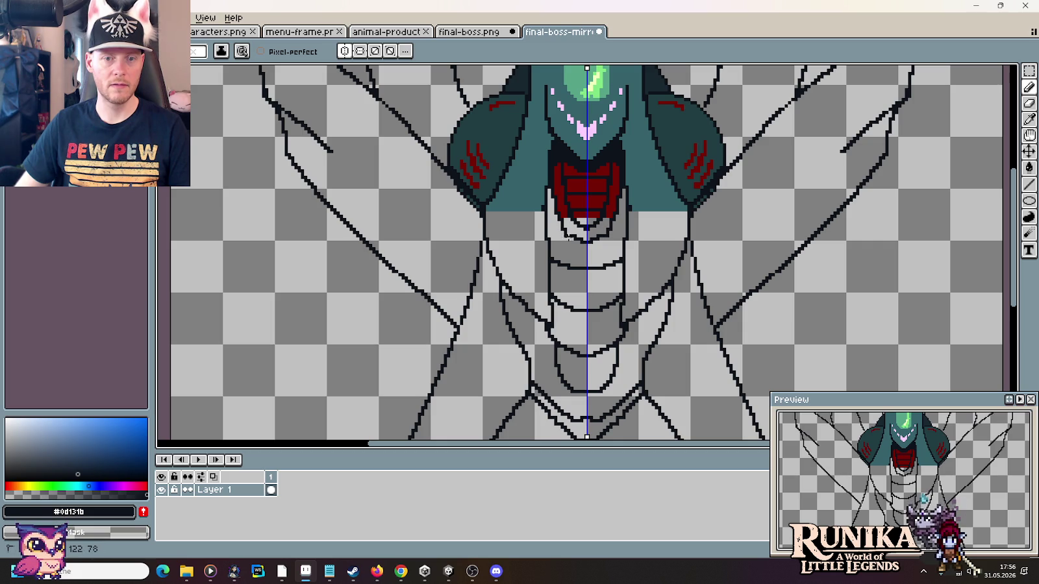
key(ctrl+z)
key(ctrl+z)
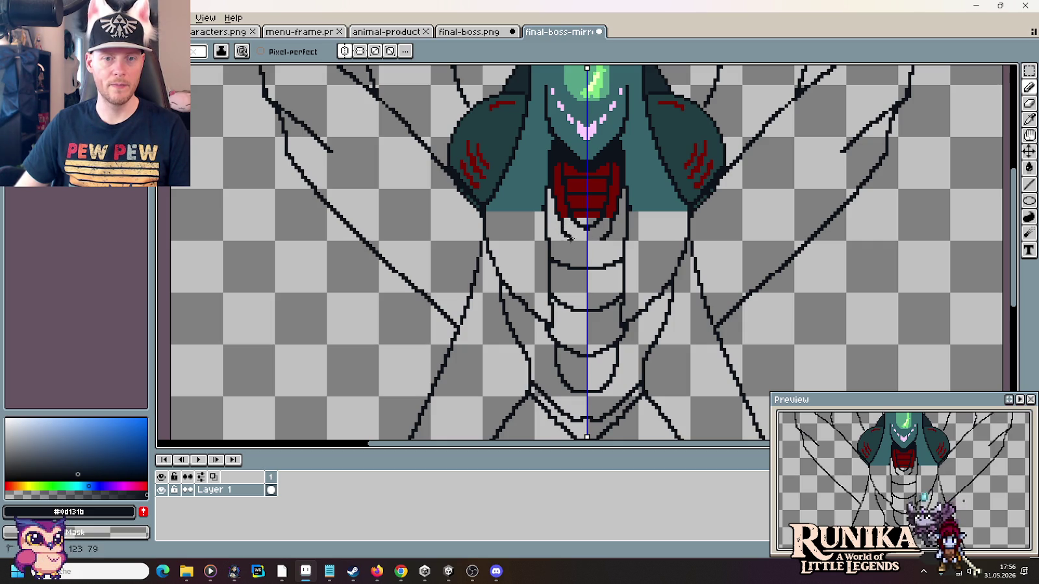
drag(564, 230, 577, 244)
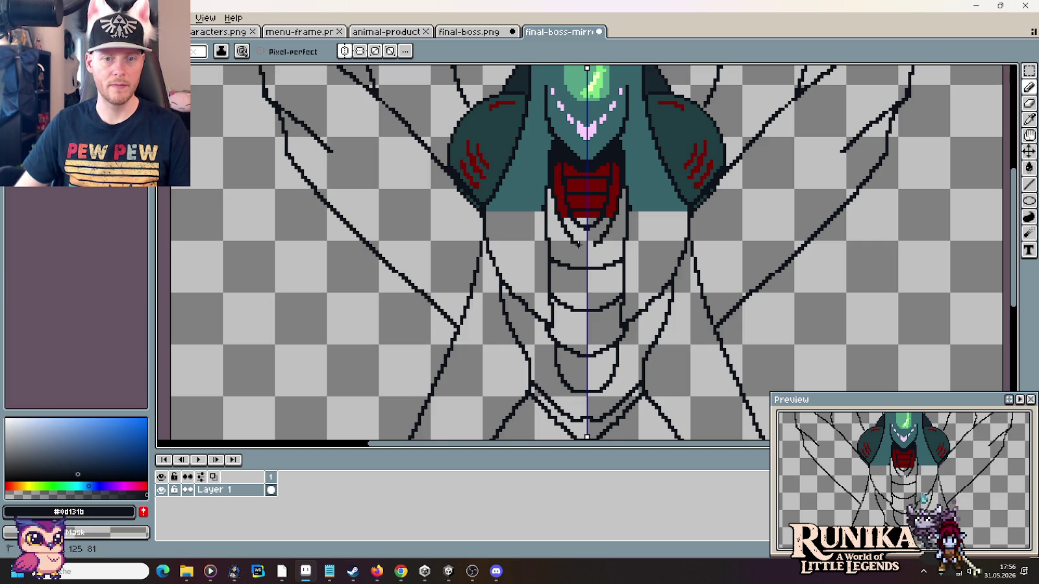
- Review the lower sprite down to the floor tiles, then switch to the browser references
scroll(618, 291, down, 1)
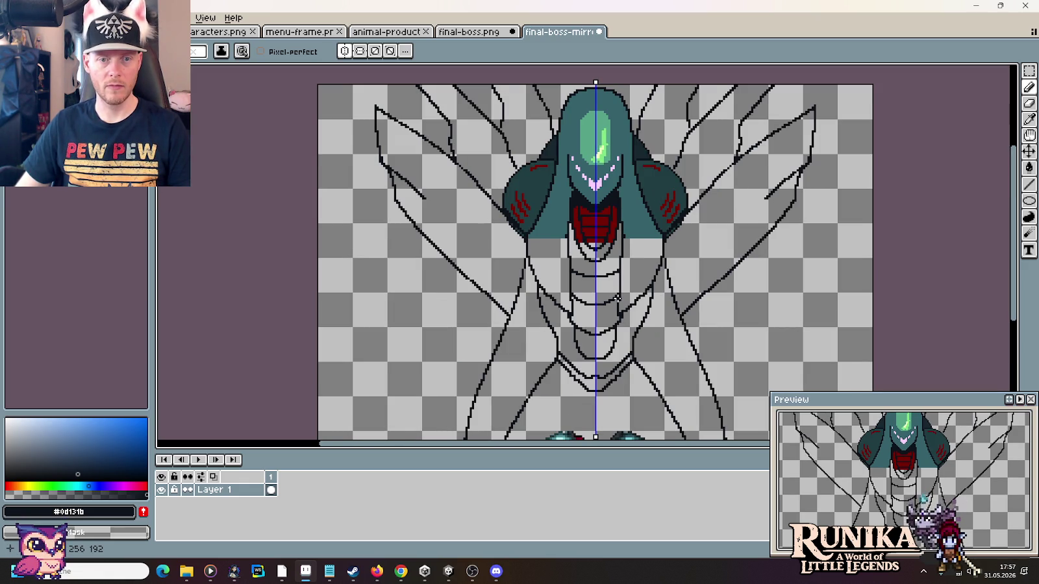
drag(624, 346, 610, 261)
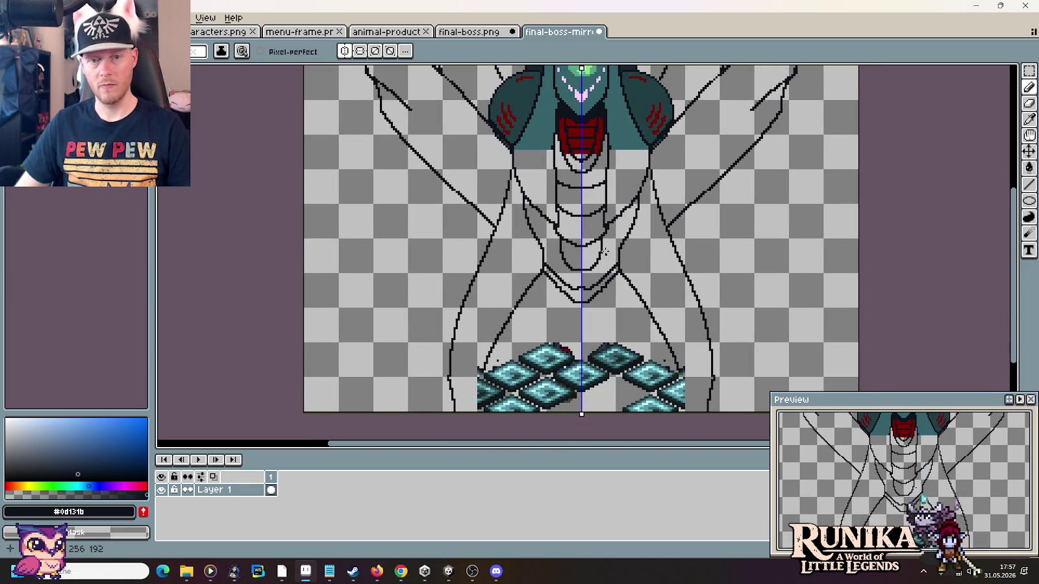
scroll(583, 227, down, 1)
scroll(584, 287, up, 1)
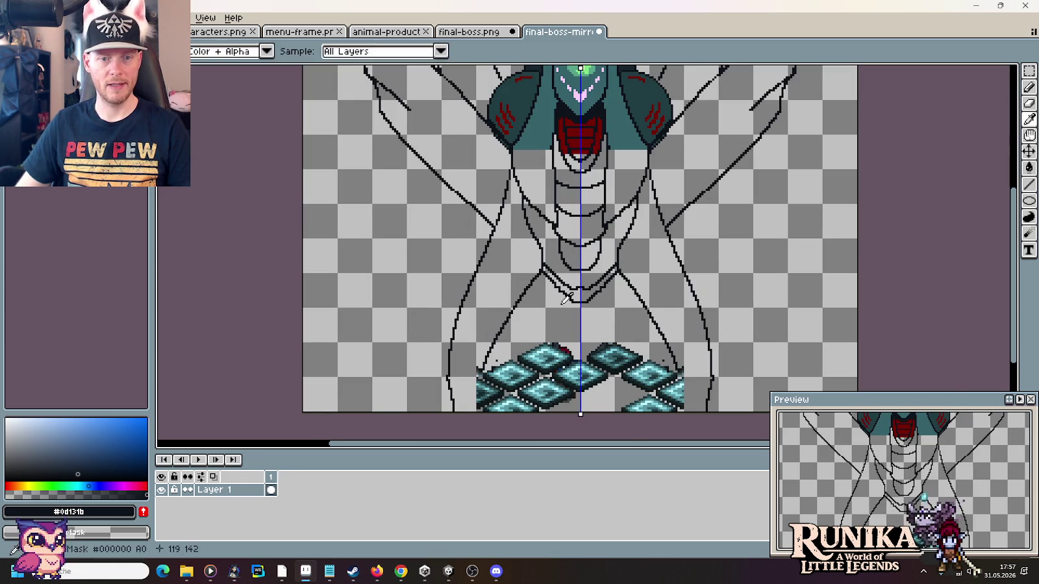
key(alt+Tab)
- Close the mythical creatures infographic, evermore artwork and Anubis image results tabs
click(846, 9)
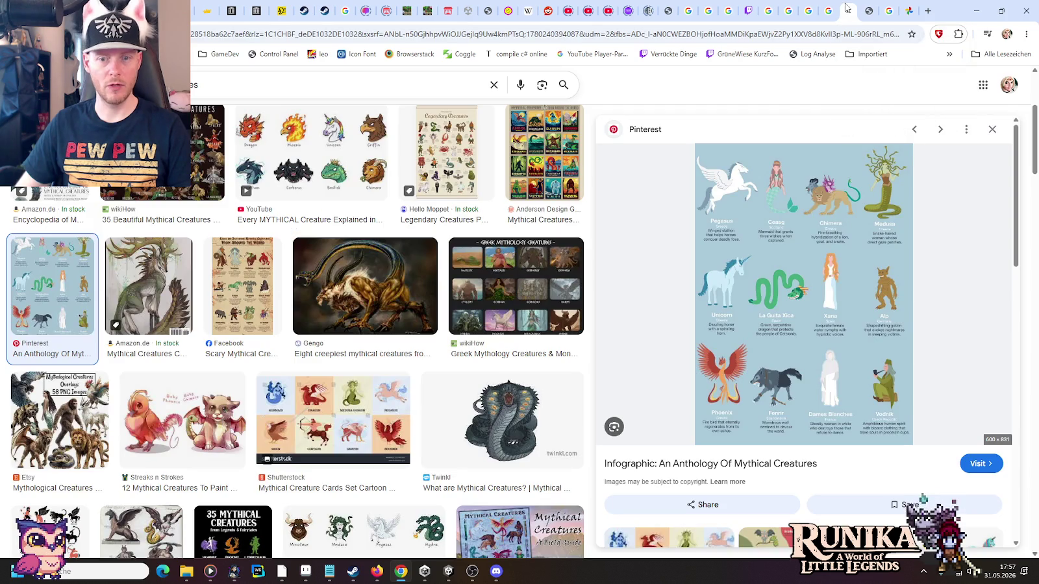
click(862, 7)
click(847, 8)
click(864, 8)
key(ctrl+w)
click(827, 12)
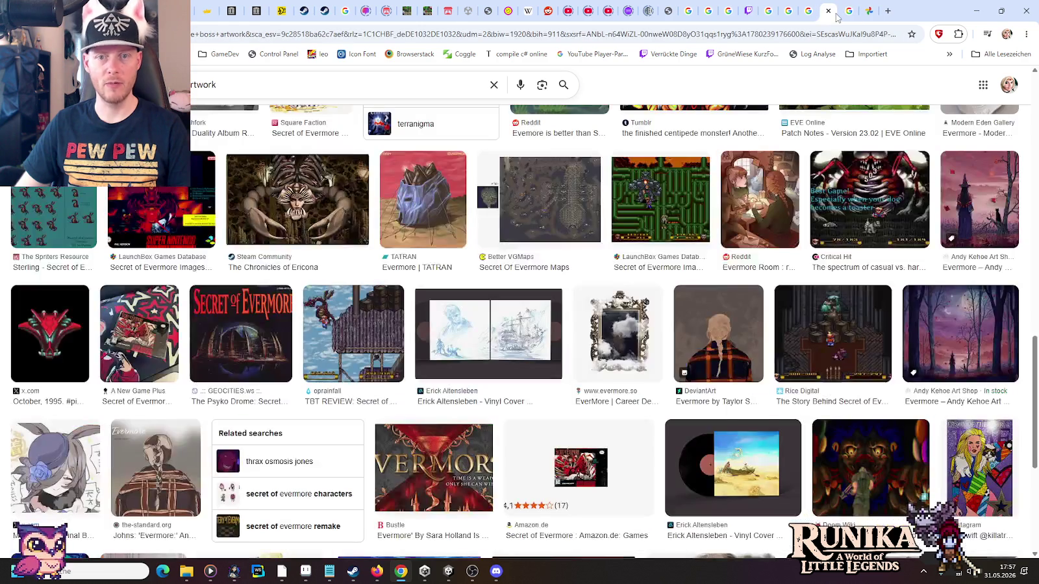
click(829, 11)
click(811, 13)
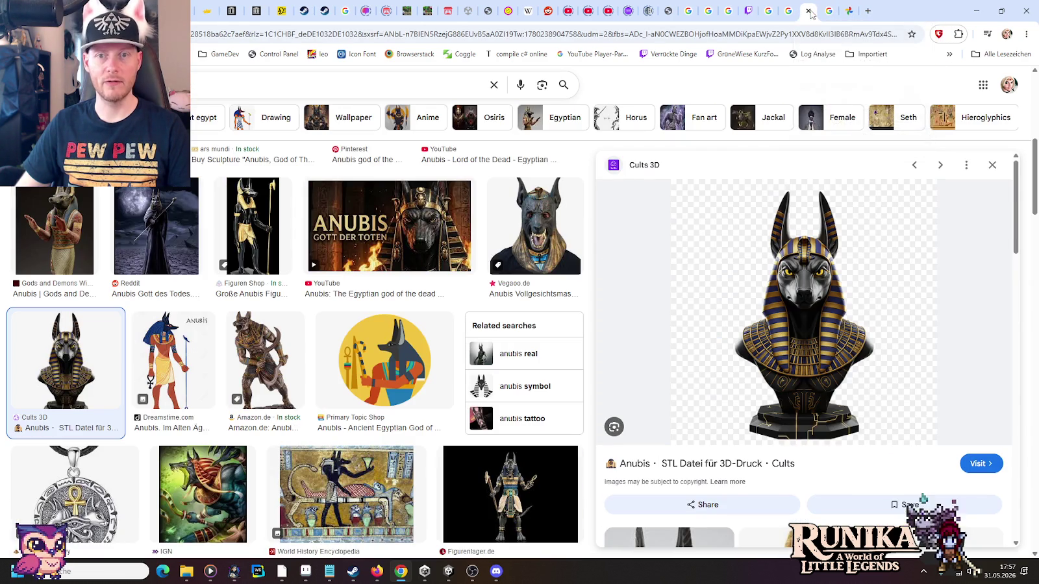
click(808, 11)
- View the scanned Secret of Mana guide page showing Medusa, then return to Aseprite
click(787, 12)
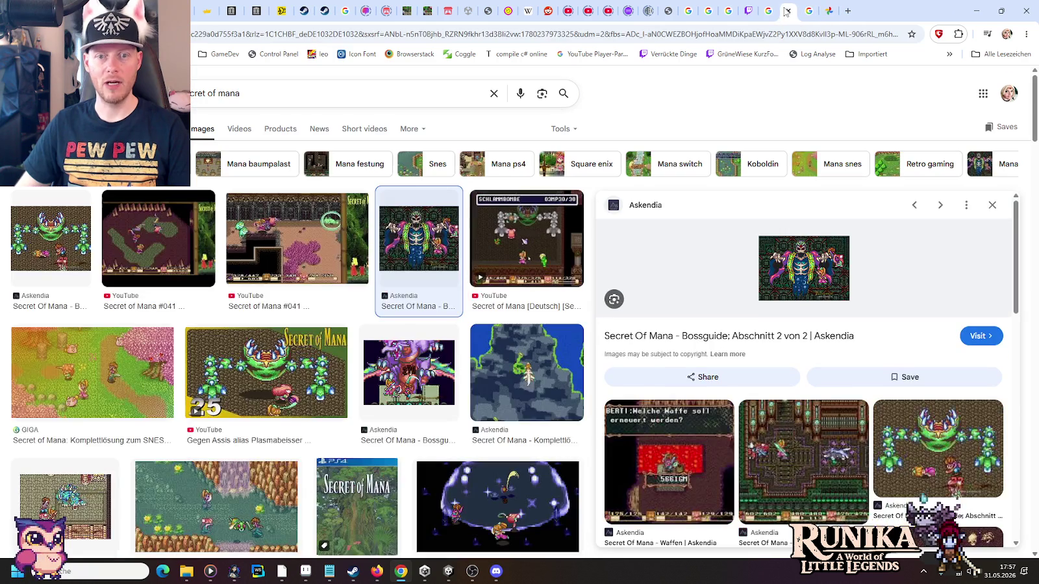
click(257, 11)
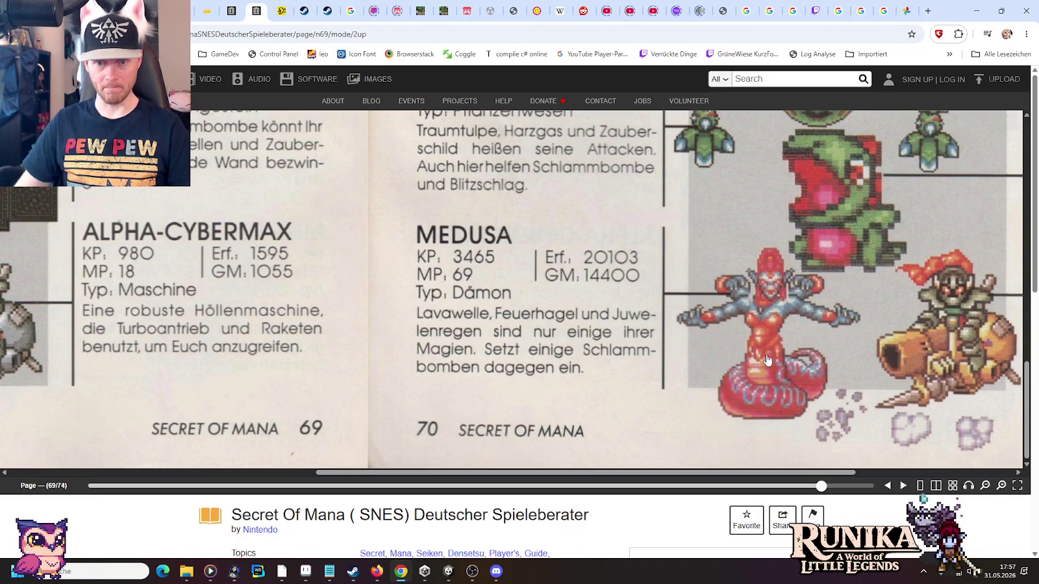
key(alt+Tab)
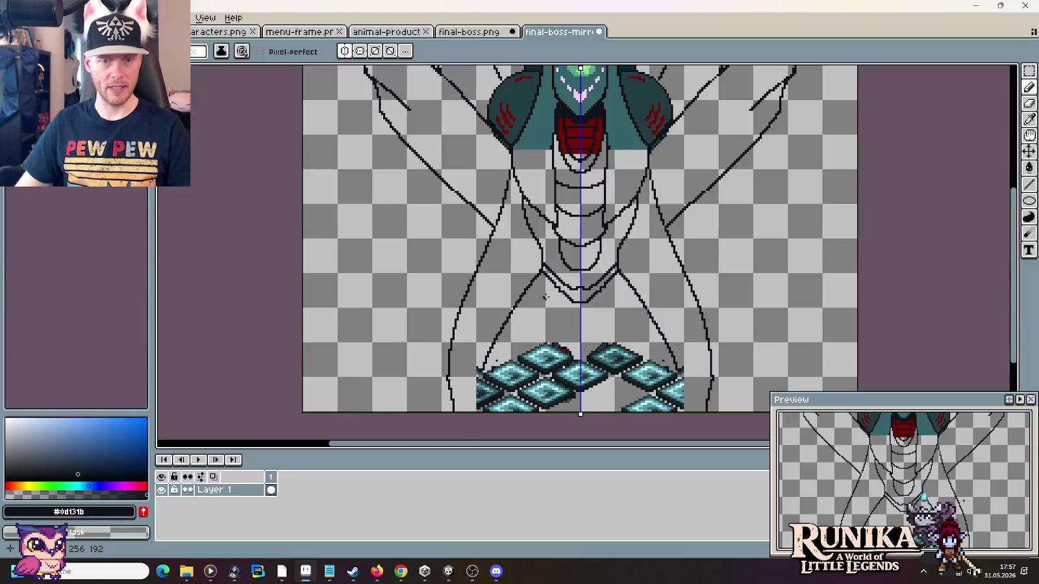
- Erase the V tip and the lower ends of the inner diagonal strokes, undoing once
drag(573, 298, 583, 293)
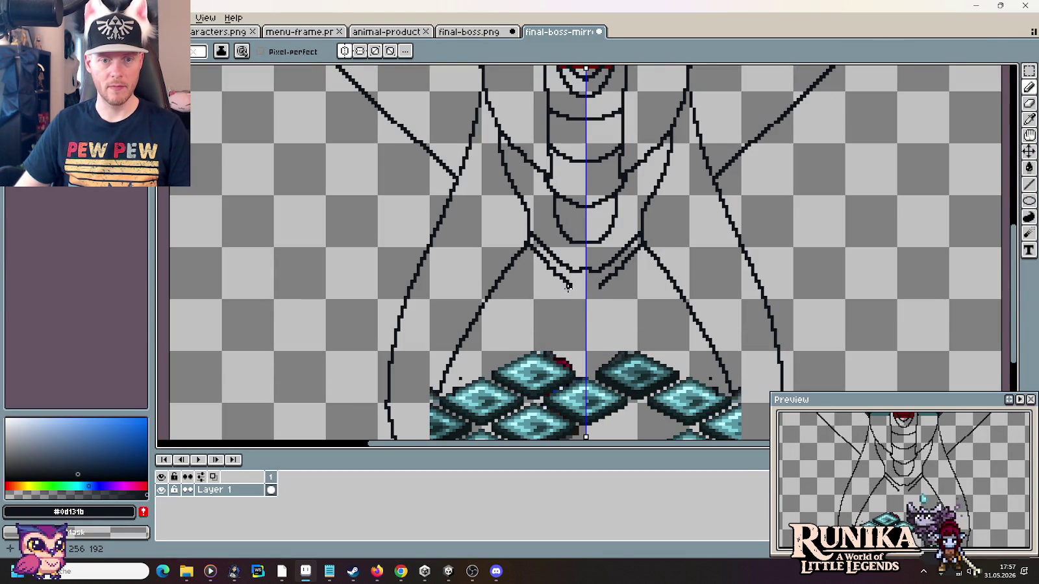
mouse_move(566, 284)
mouse_down()
mouse_move(562, 275)
mouse_move(557, 306)
mouse_move(569, 332)
mouse_up()
scroll(582, 338, down, 5)
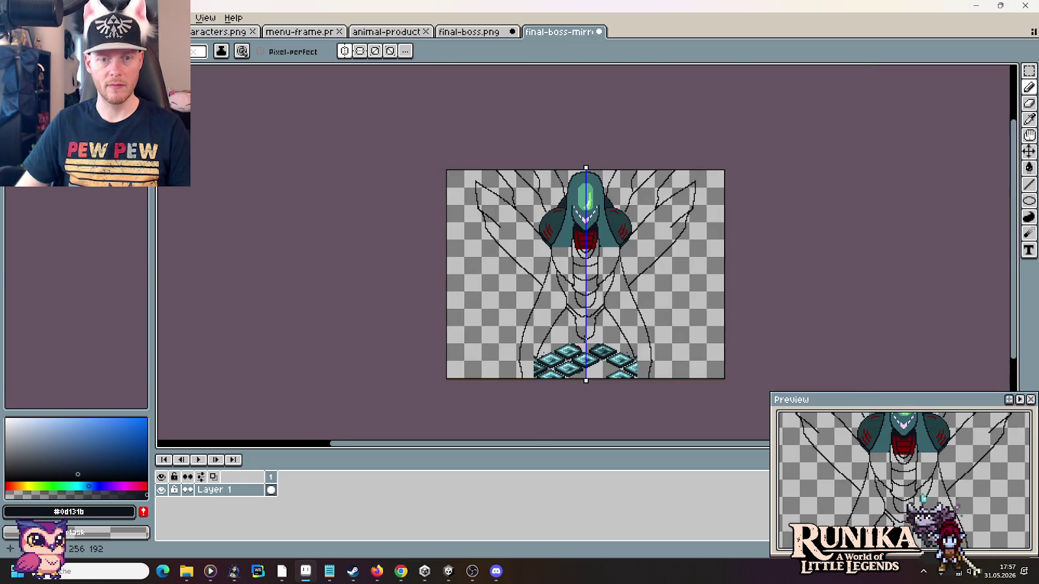
scroll(586, 338, up, 4)
key(ctrl+z)
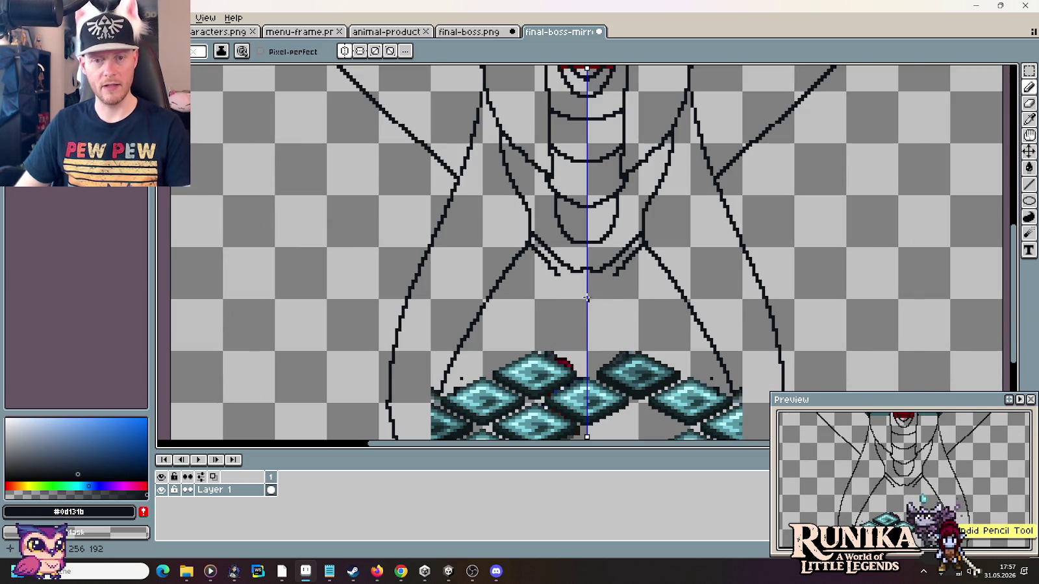
- Draw short mirrored diagonal strokes at the abdomen bottom and compare with the Medusa guide
drag(558, 273, 571, 285)
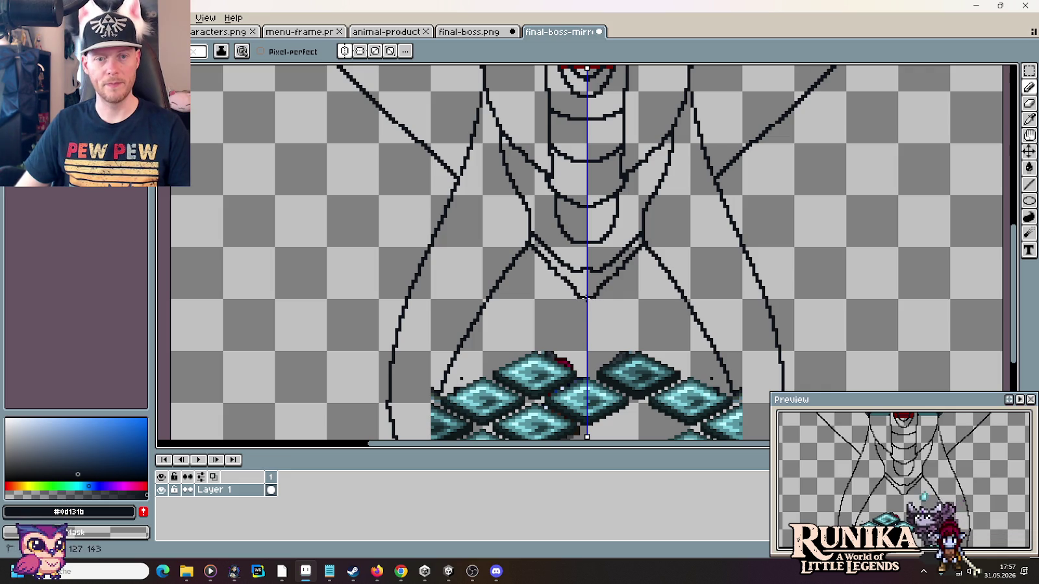
scroll(586, 297, down, 2)
scroll(610, 315, down, 2)
scroll(637, 339, up, 2)
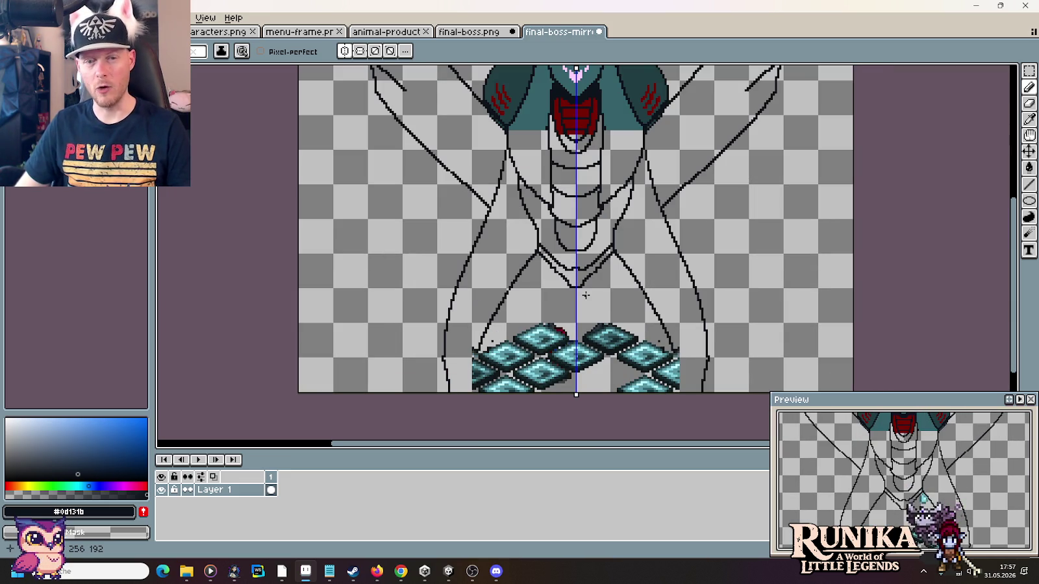
key(alt+Tab)
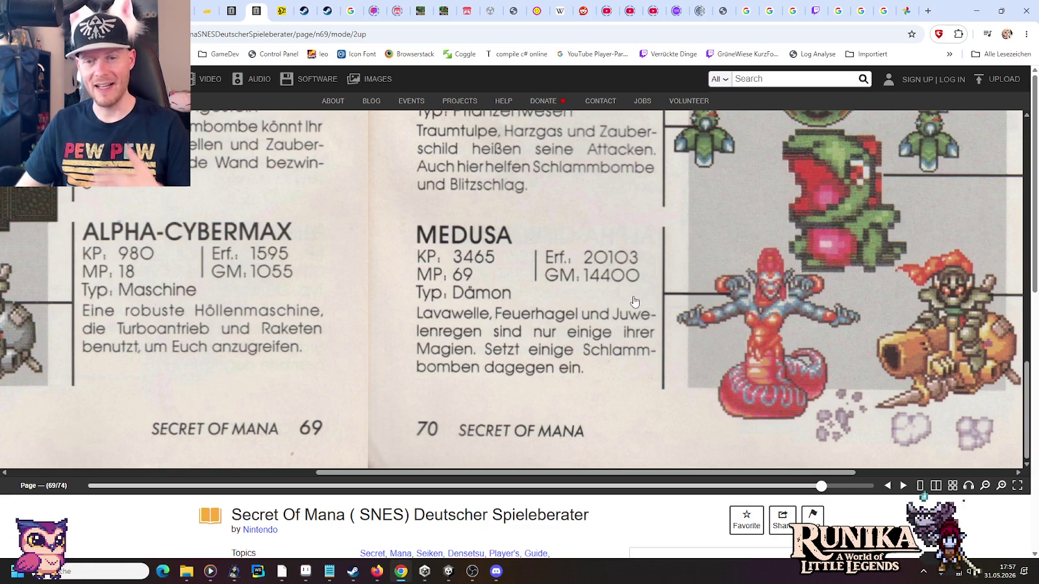
key(alt+Tab)
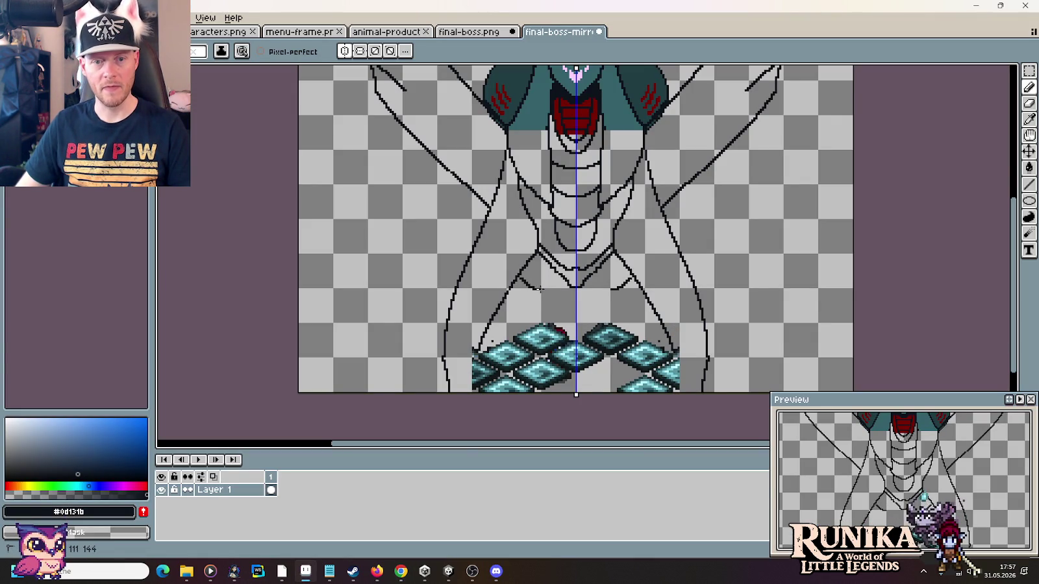
- Try mirrored leg strokes below the abdomen, ending with a diagonal leg line rising inward
key(ctrl+z)
mouse_move(529, 274)
mouse_down()
mouse_move(547, 283)
mouse_move(527, 299)
mouse_move(544, 286)
mouse_up()
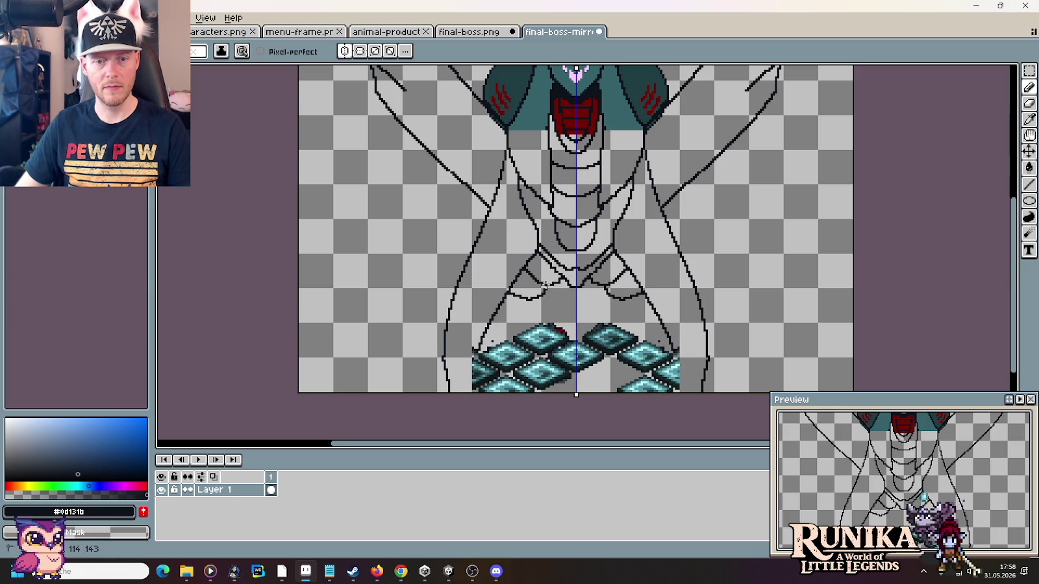
mouse_move(497, 313)
mouse_down()
mouse_move(517, 318)
mouse_move(534, 299)
mouse_up()
key(ctrl+z)
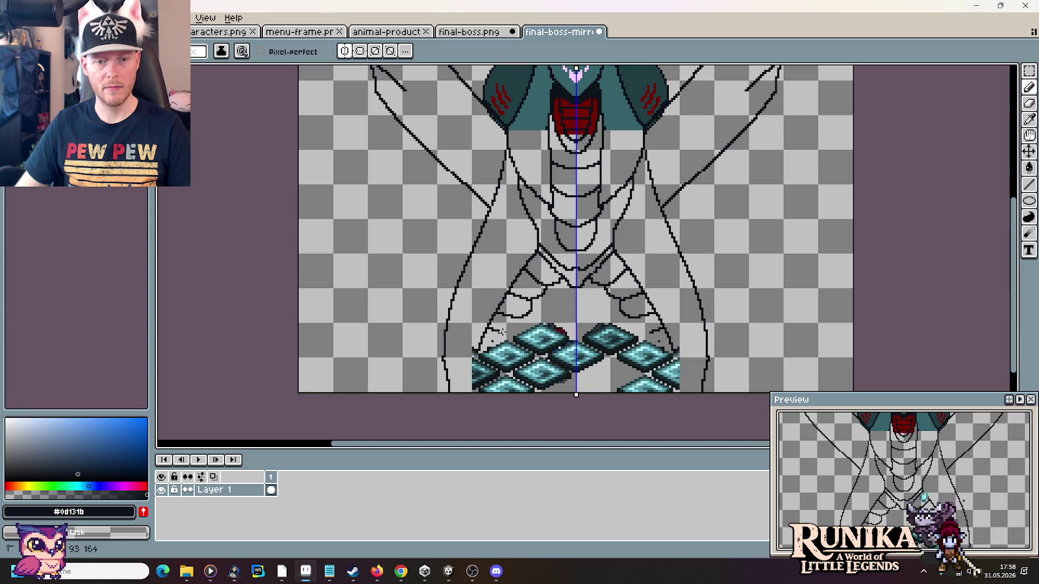
key(ctrl+z)
mouse_move(485, 331)
mouse_down()
mouse_move(506, 335)
mouse_move(523, 319)
mouse_up()
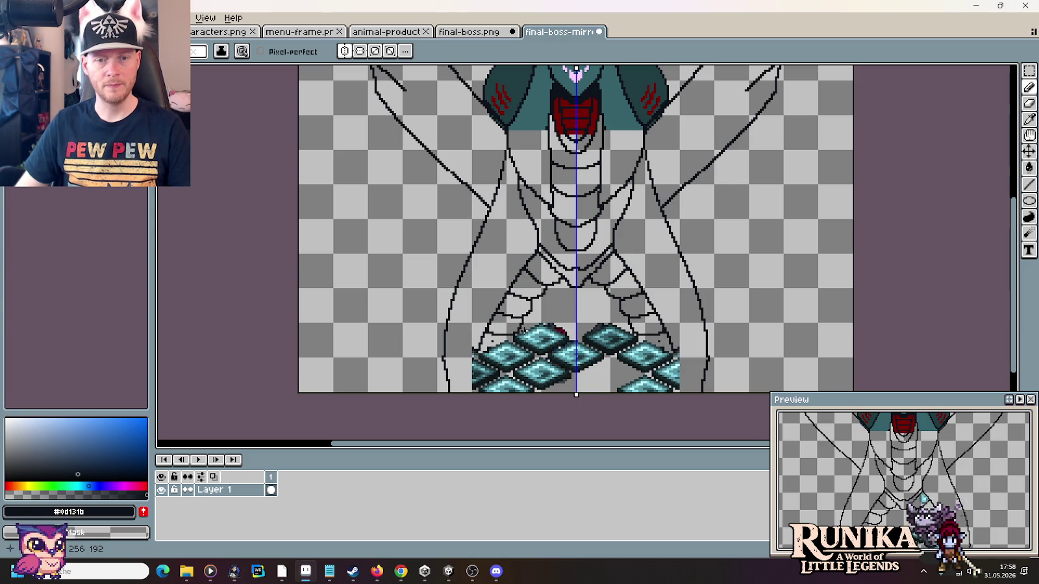
- Compare with the Medusa reference, undo the leg strokes, and return to the guide page
key(alt+Tab)
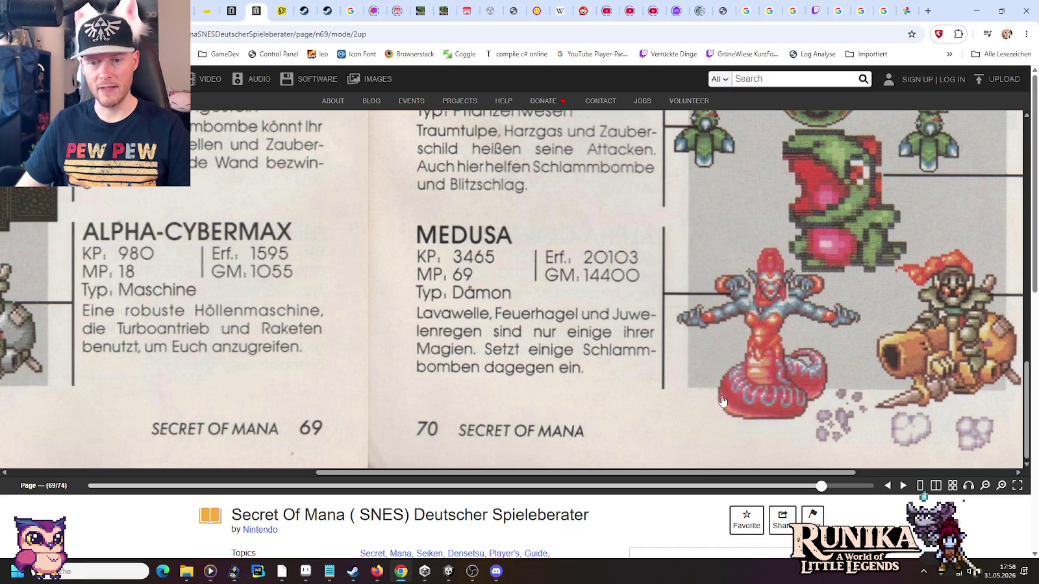
key(alt+Tab)
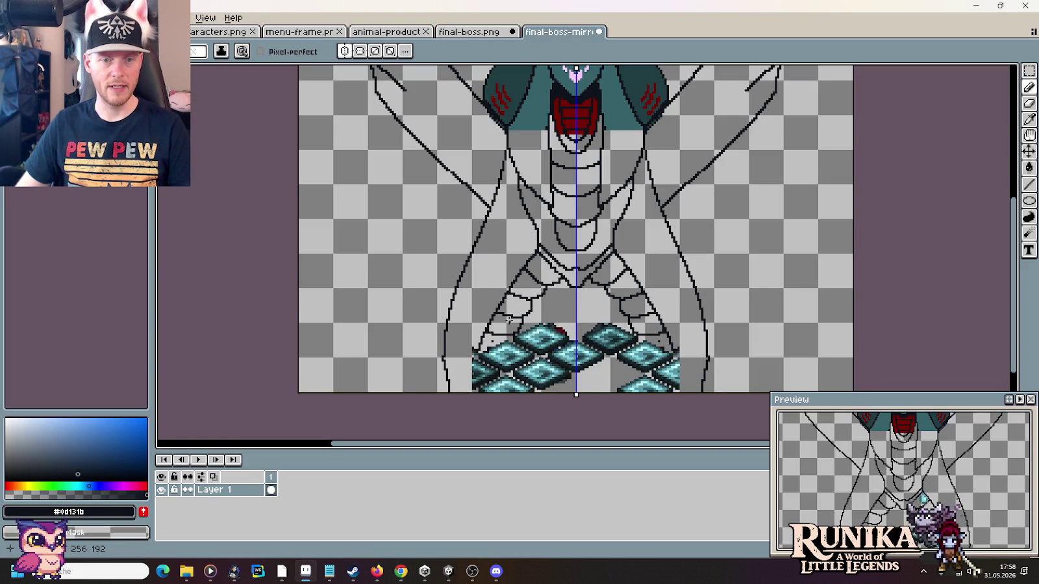
scroll(523, 313, down, 1)
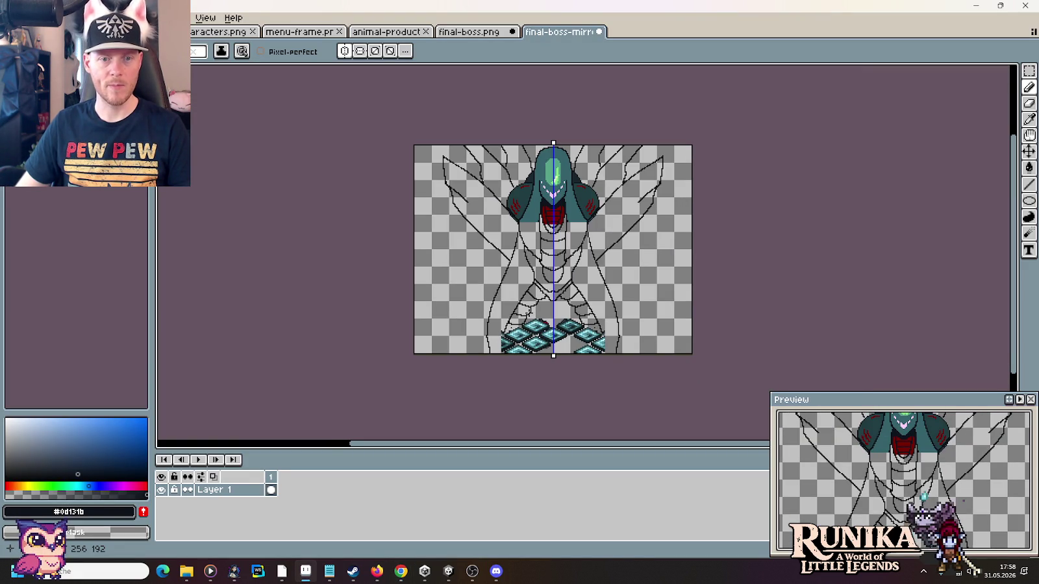
scroll(529, 313, up, 1)
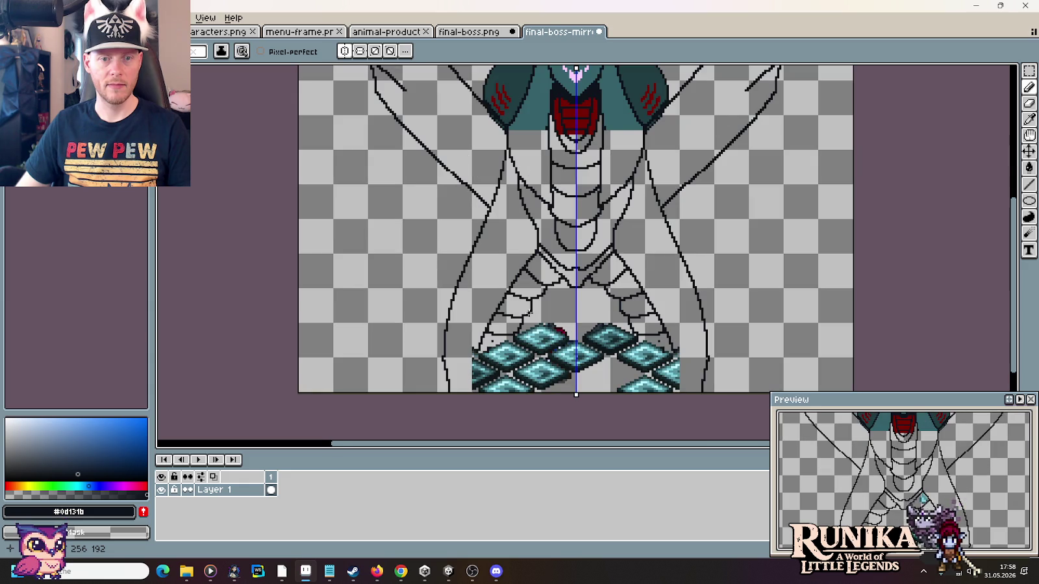
key(ctrl+z)
key(ctrl+z)
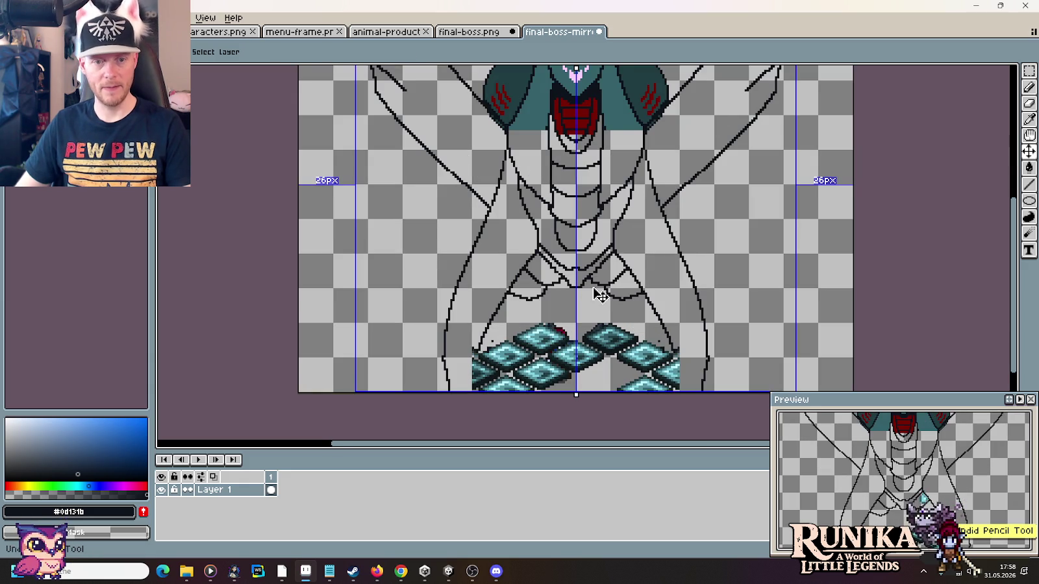
key(ctrl+z)
key(ctrl+z)
scroll(594, 288, up, 2)
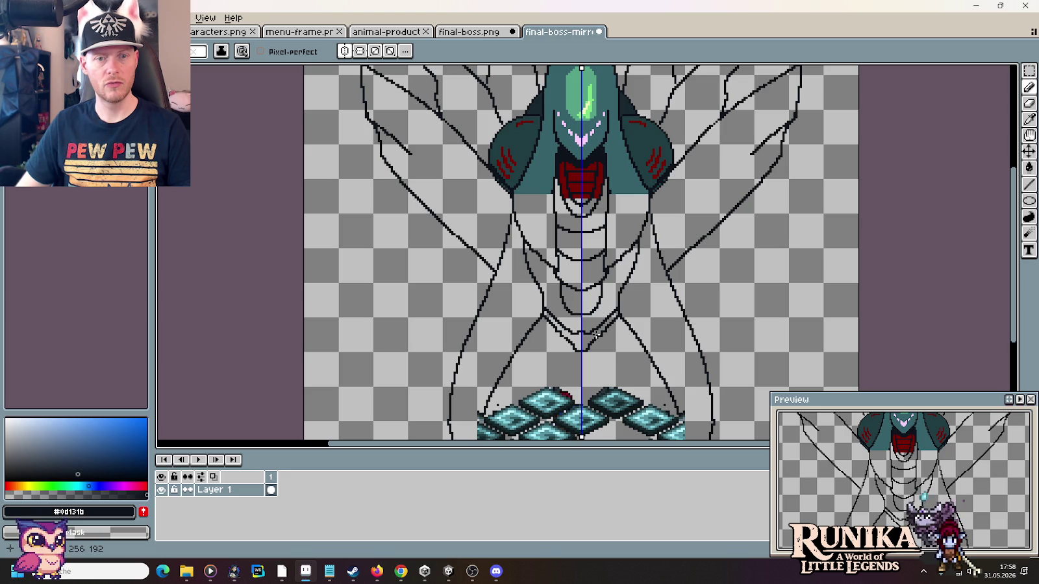
key(alt+Tab)
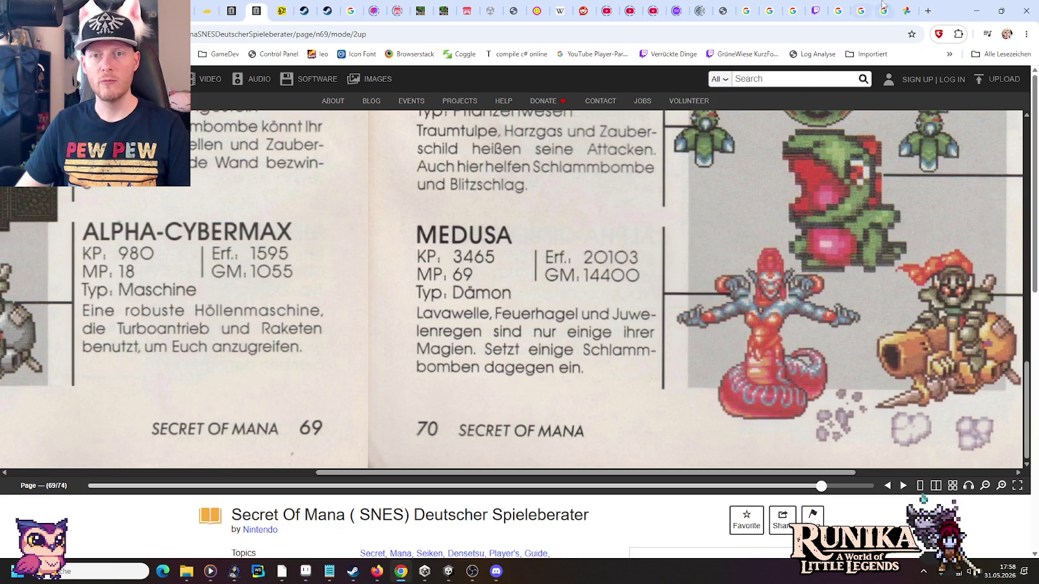
- Search Google Images for 'final pixel remaster bosses'
click(886, 8)
click(868, 8)
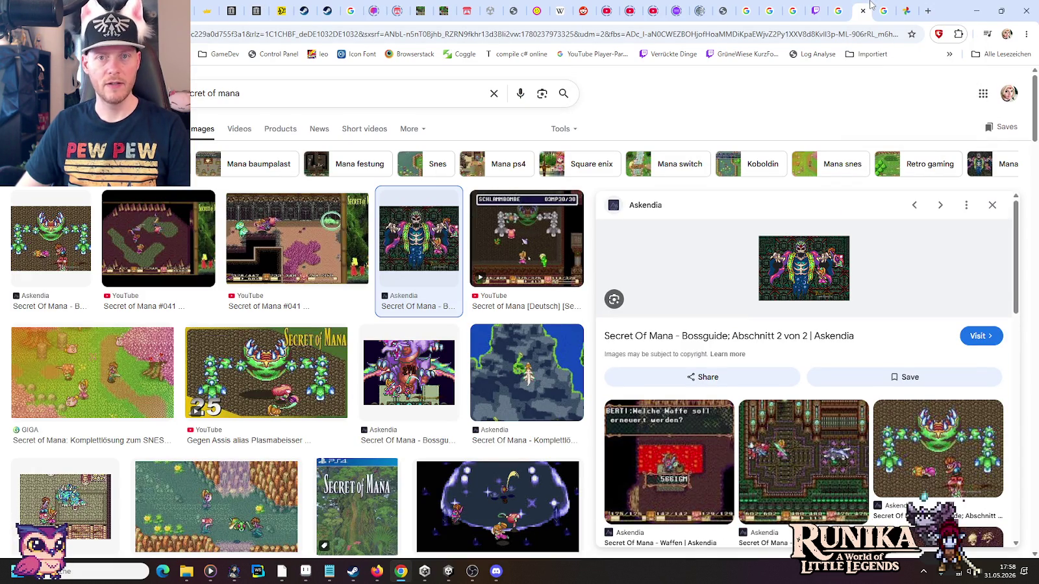
click(277, 92)
key(ctrl+a)
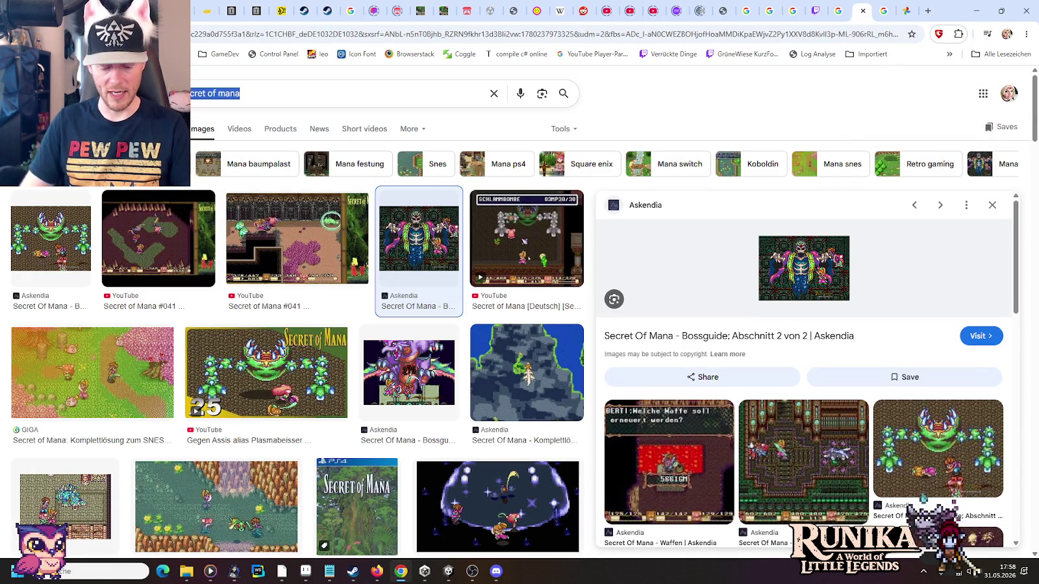
text(final)
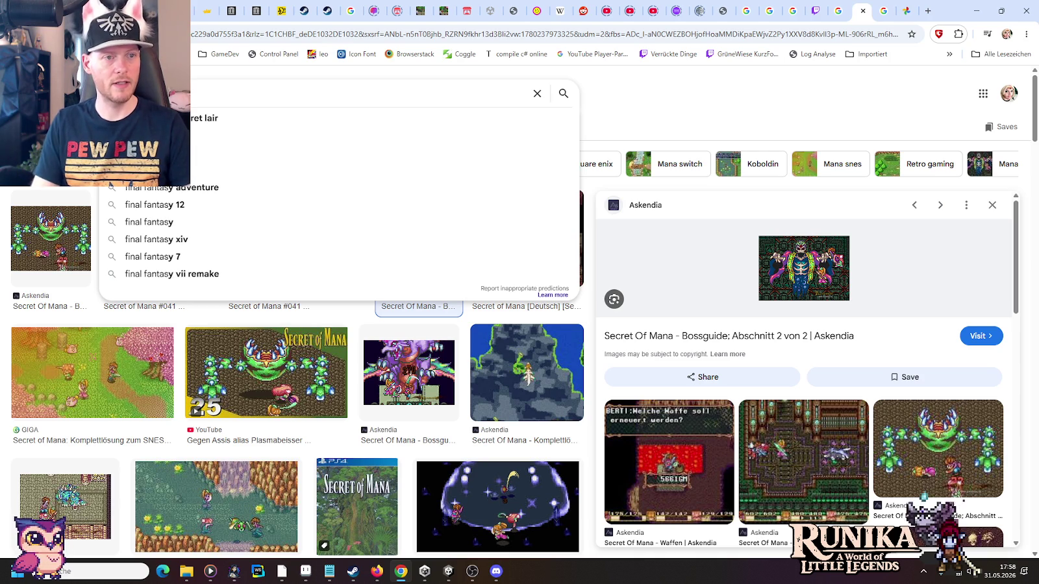
text( pixel remaster bosses)
key(Return)
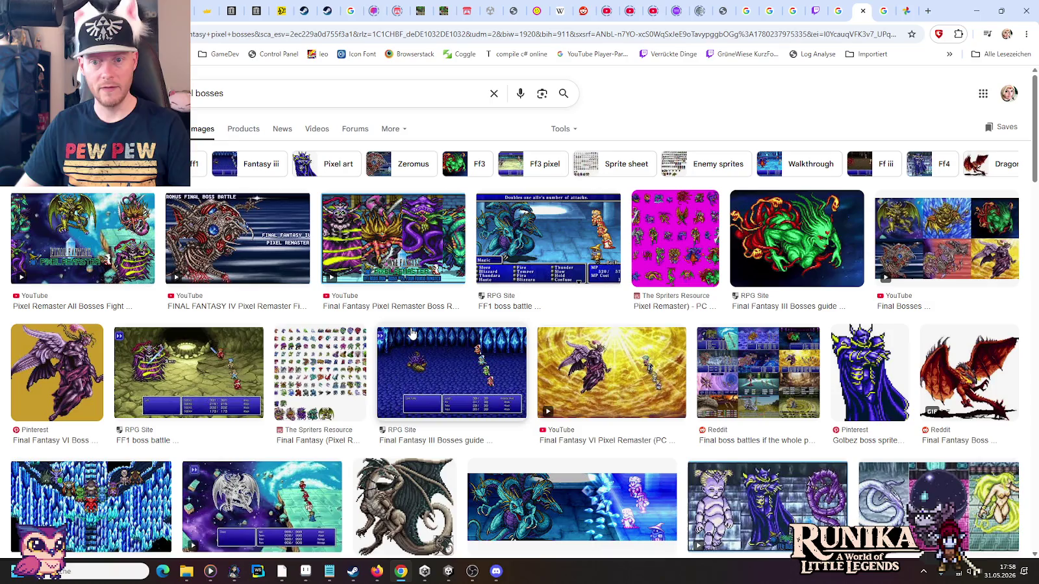
- Preview the Zeromus, Pixel Remaster all-bosses, FFVI boss and WonderSwan boss sheet images
click(223, 242)
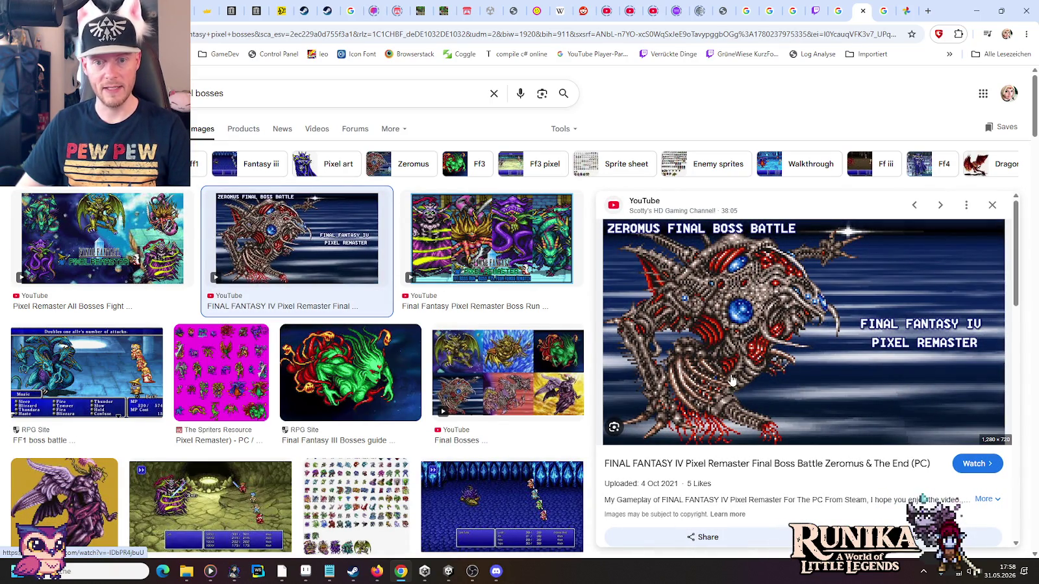
click(108, 218)
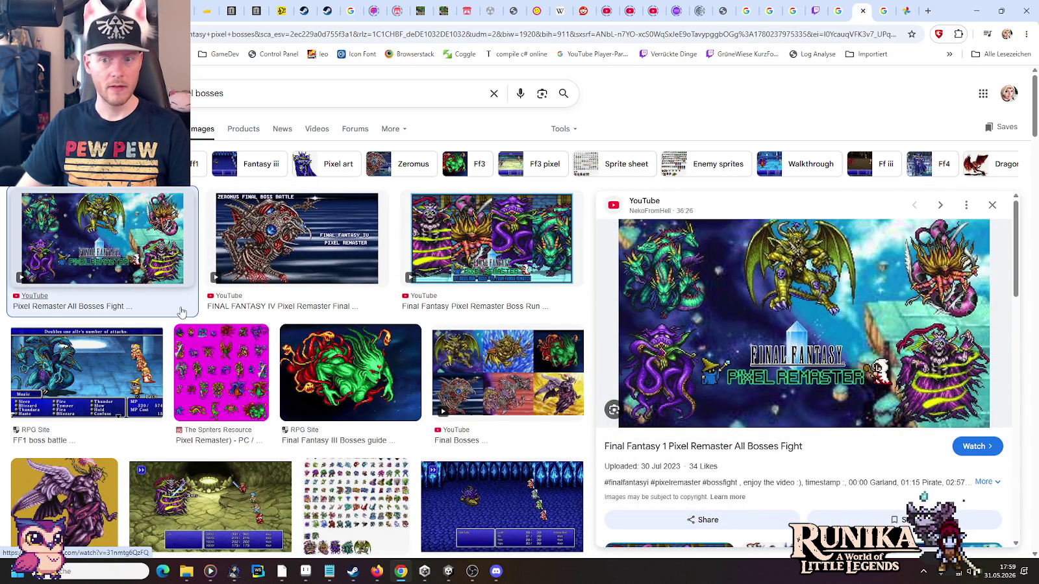
scroll(176, 313, down, 4)
click(64, 237)
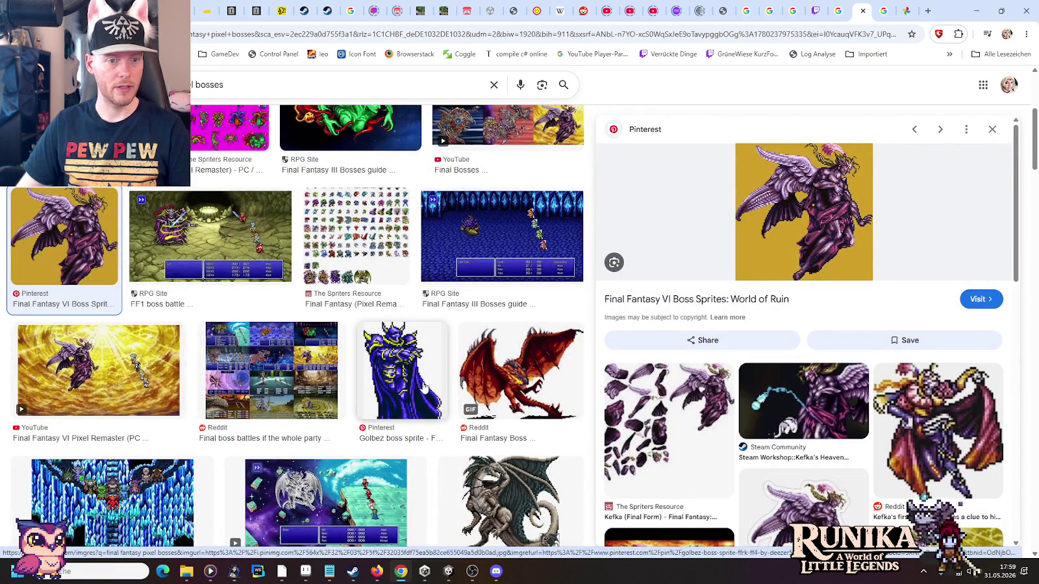
scroll(415, 384, down, 3)
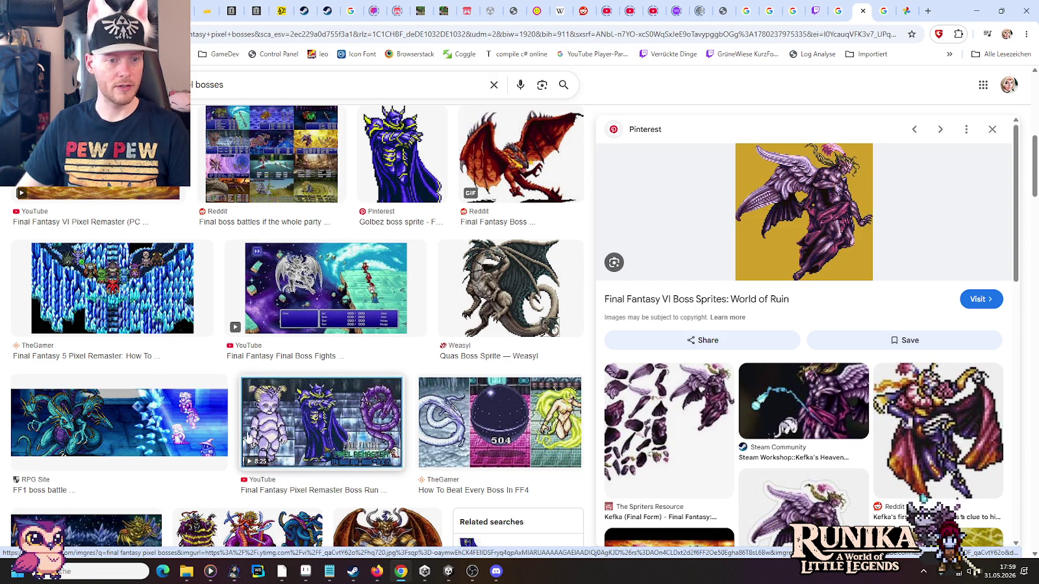
scroll(423, 389, down, 4)
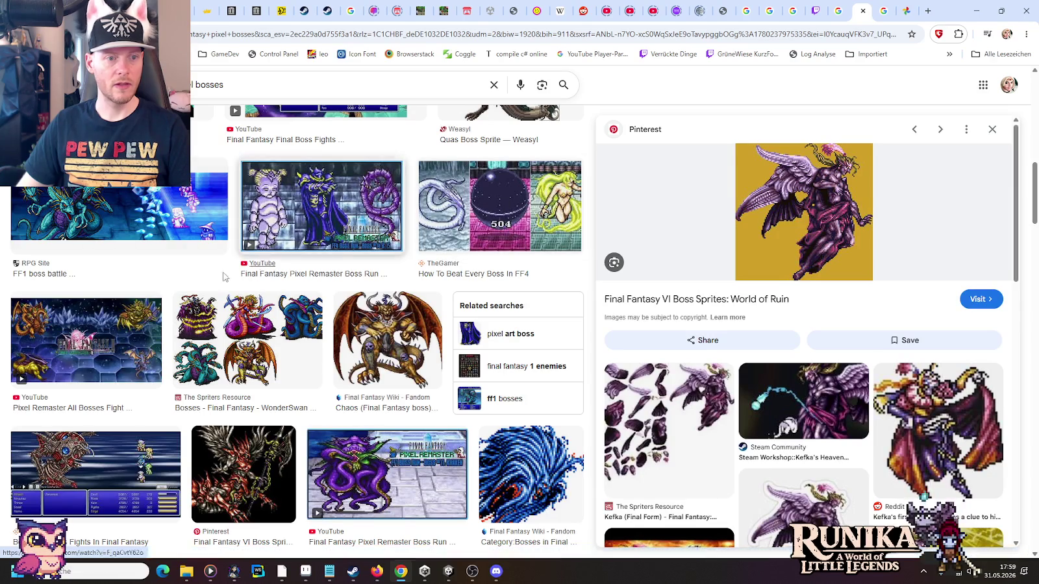
click(254, 342)
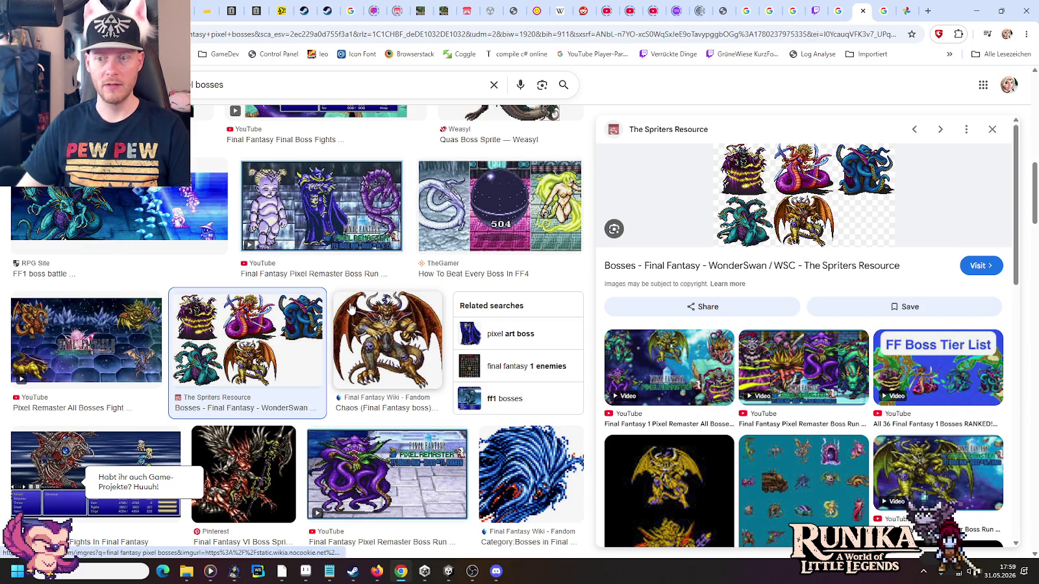
- Briefly check Aseprite, then scroll further through the Final Fantasy boss image results
key(alt+Tab)
scroll(401, 302, down, 1)
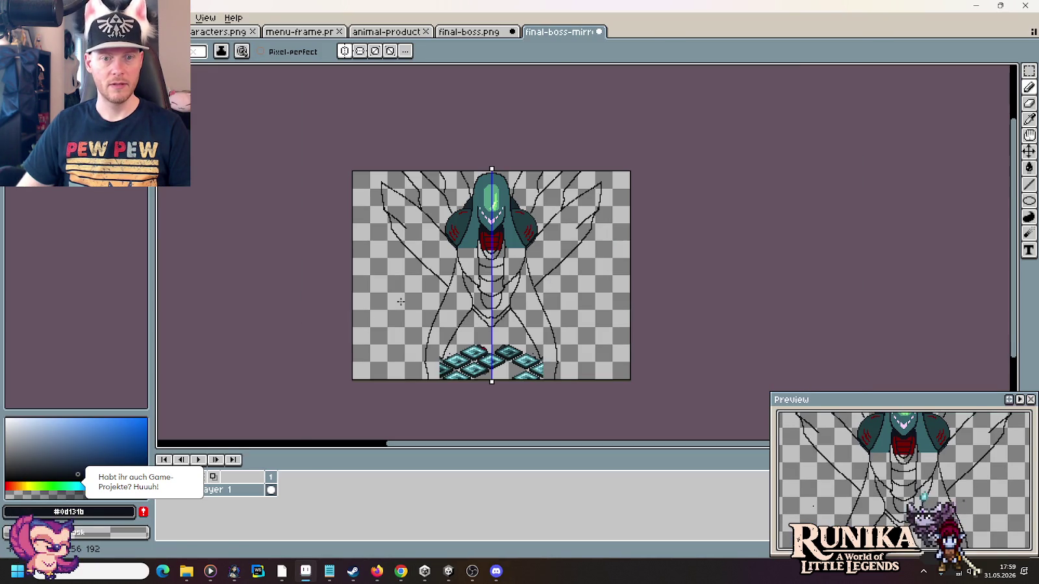
key(alt+Tab)
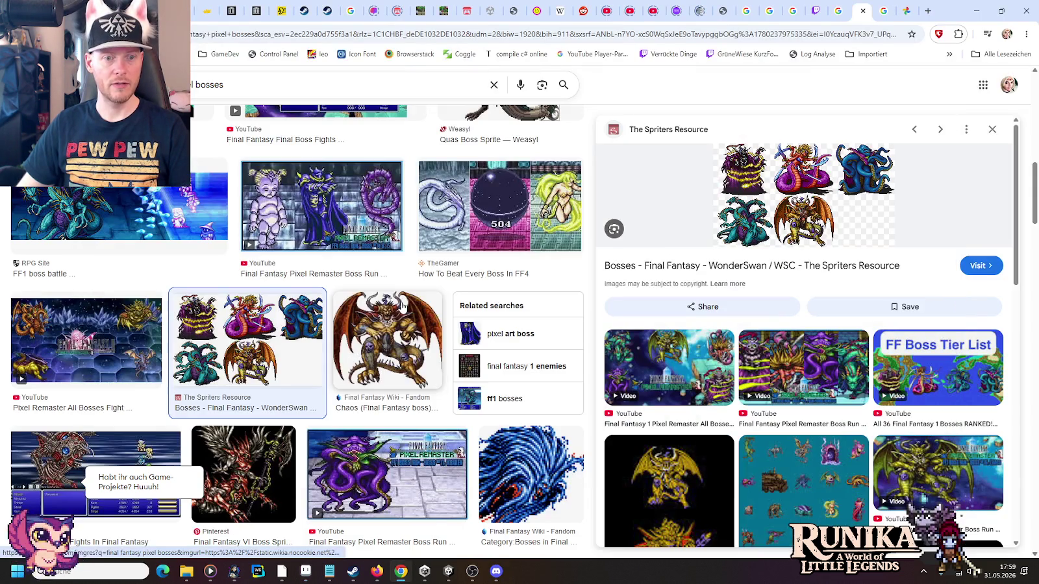
scroll(747, 407, down, 1)
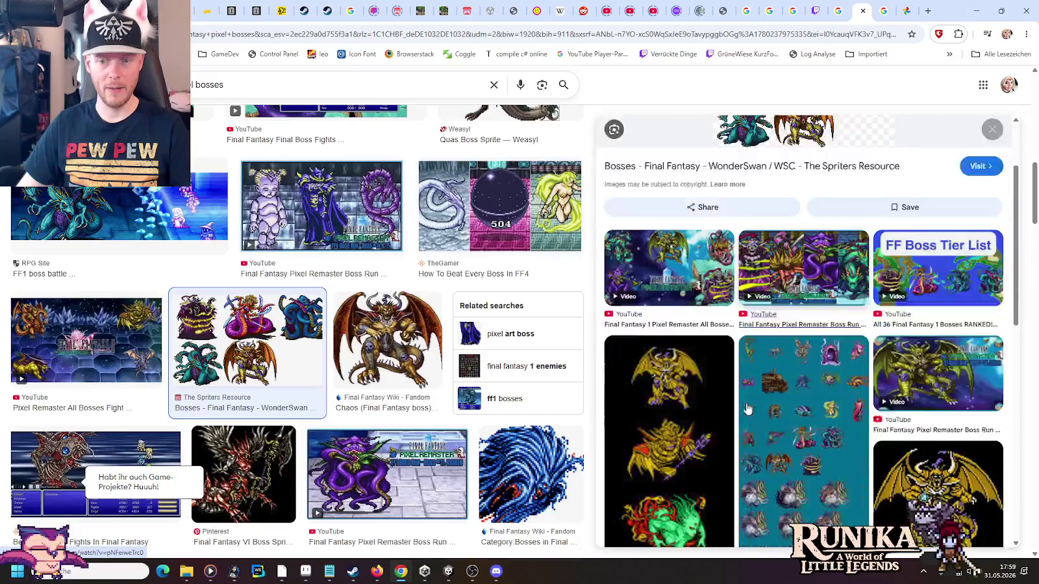
scroll(747, 407, down, 1)
scroll(747, 407, down, 3)
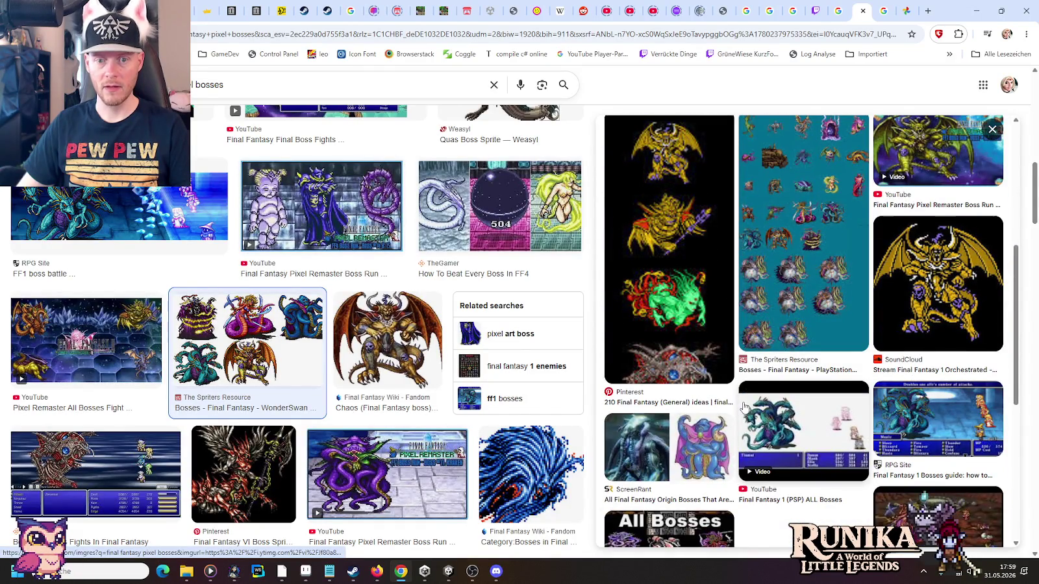
scroll(746, 407, down, 3)
scroll(273, 350, down, 3)
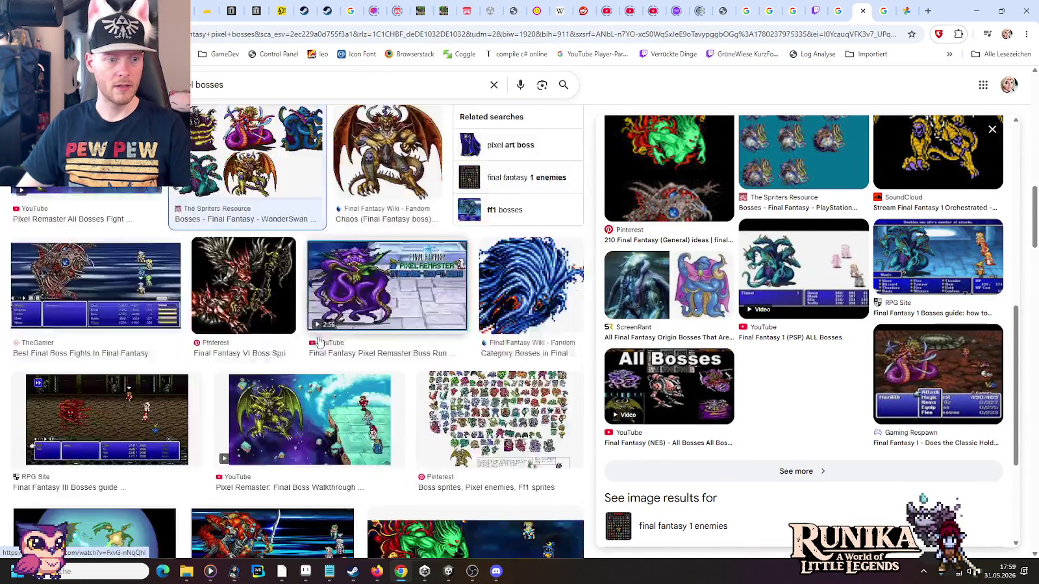
scroll(318, 342, down, 3)
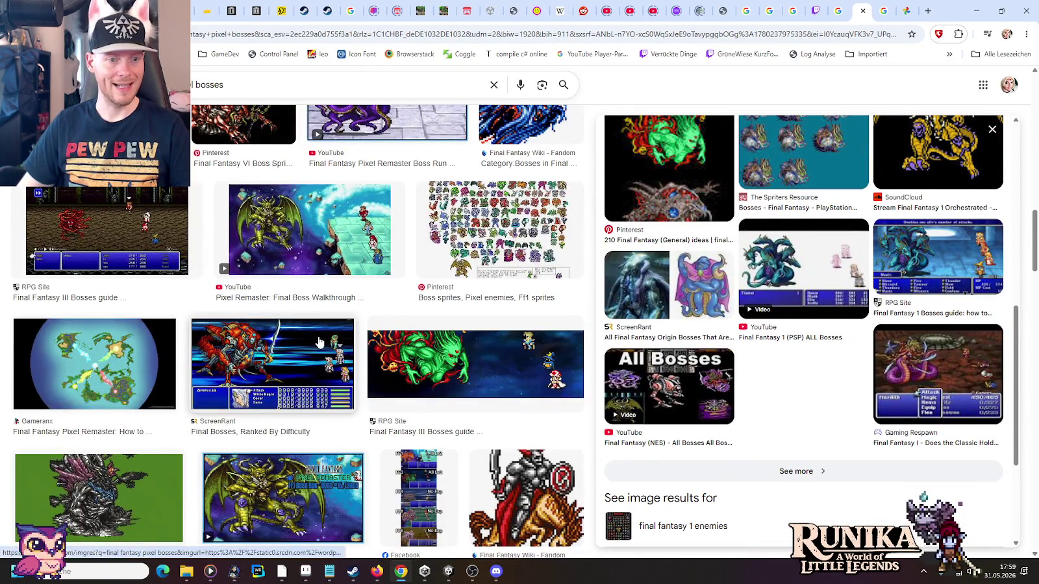
- View final-boss.png in Aseprite for reference, then return to the final-boss-mirror sketch
click(305, 571)
click(457, 34)
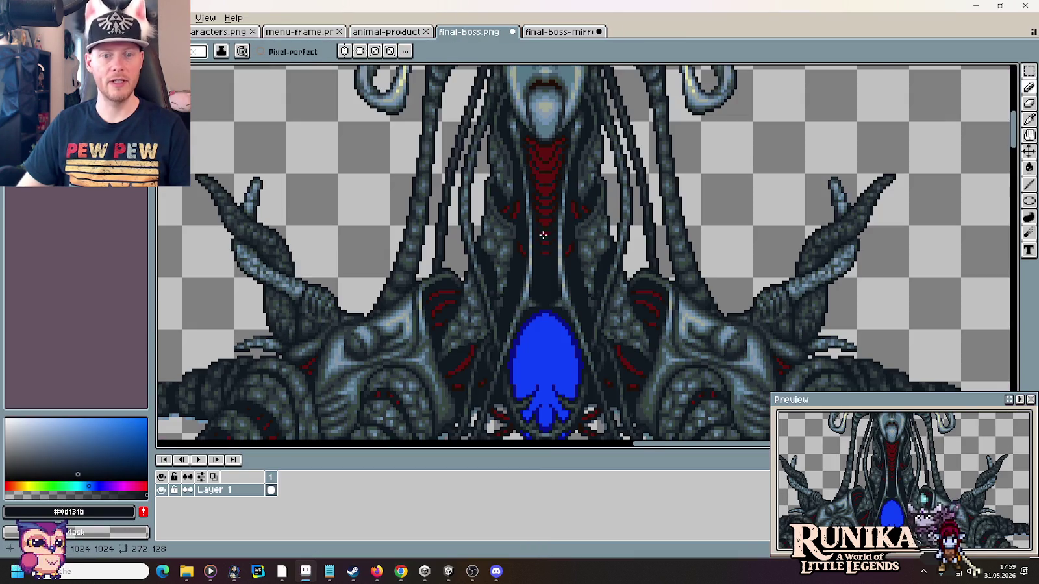
scroll(572, 274, down, 2)
scroll(573, 274, up, 1)
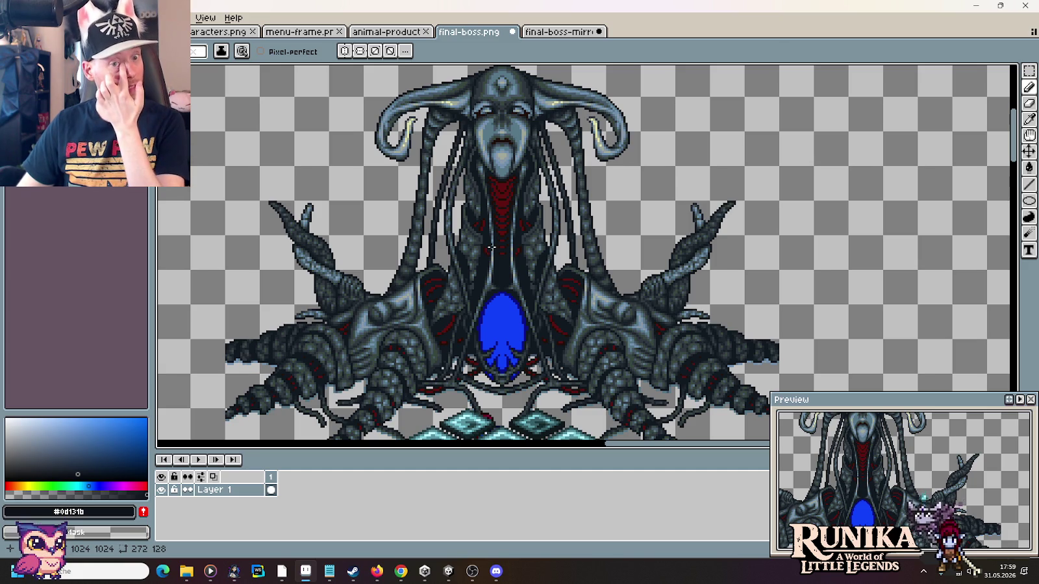
click(555, 33)
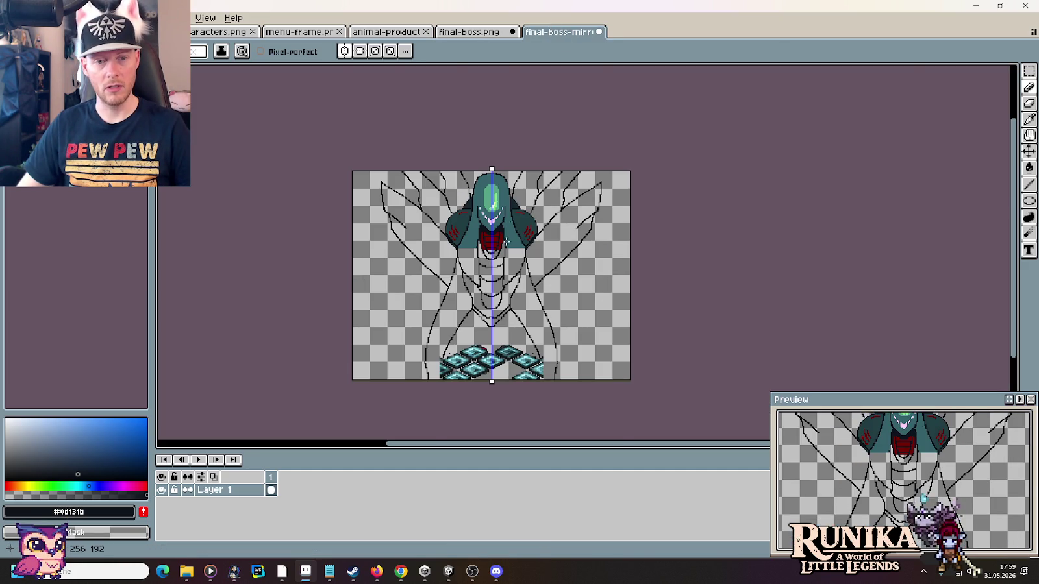
- Erase the stacked abdomen line, the V-shaped crotch outlines on both sides and the stray dots
scroll(504, 241, up, 2)
scroll(485, 310, up, 1)
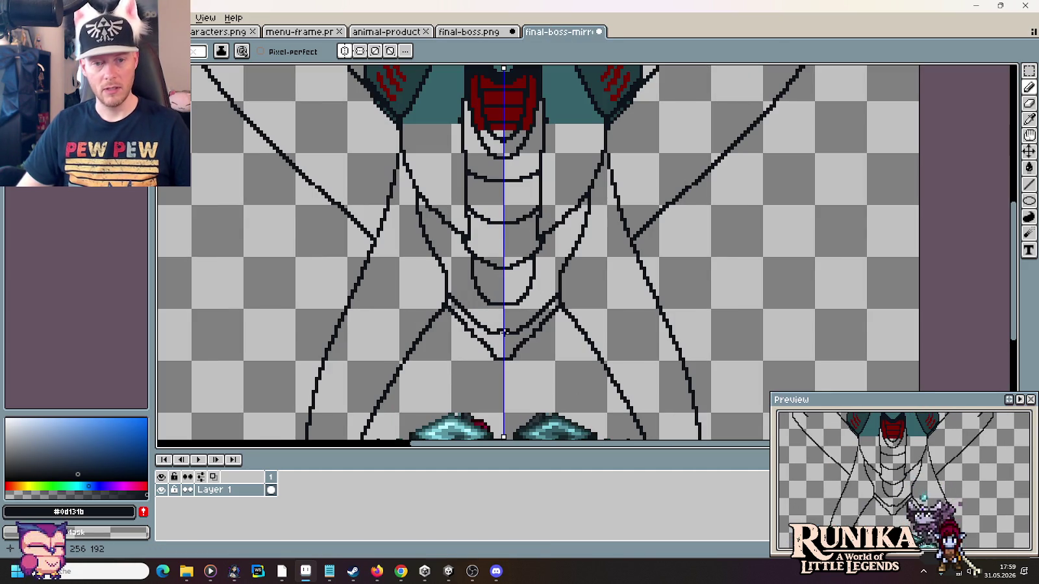
drag(484, 180, 513, 180)
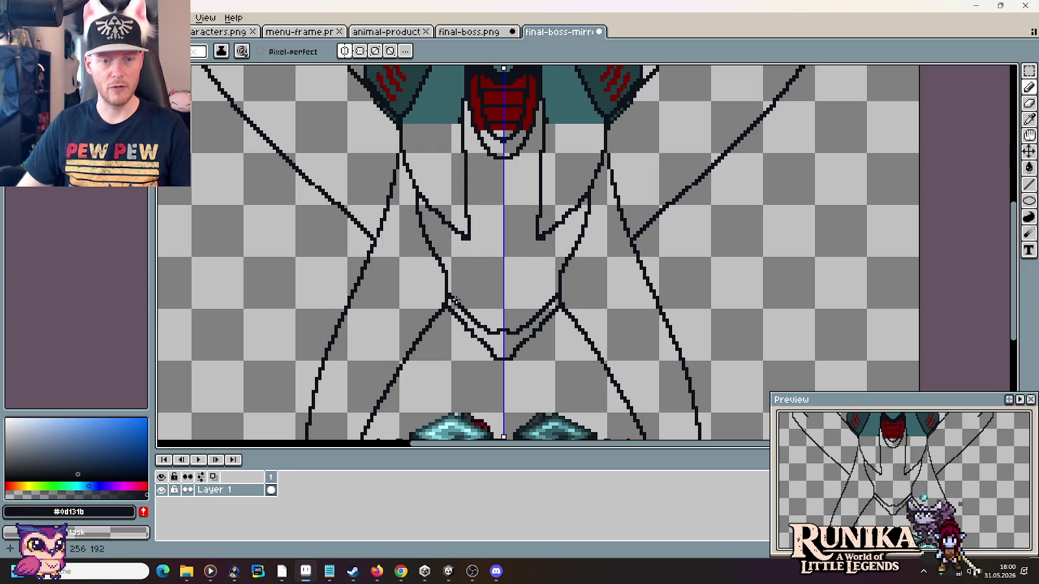
drag(452, 300, 481, 326)
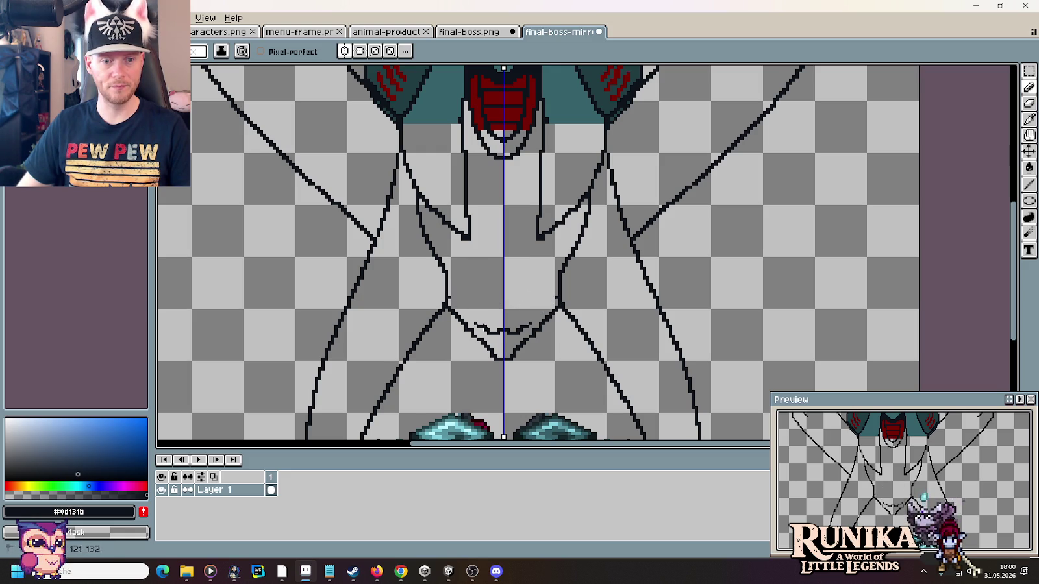
drag(448, 301, 495, 355)
click(481, 339)
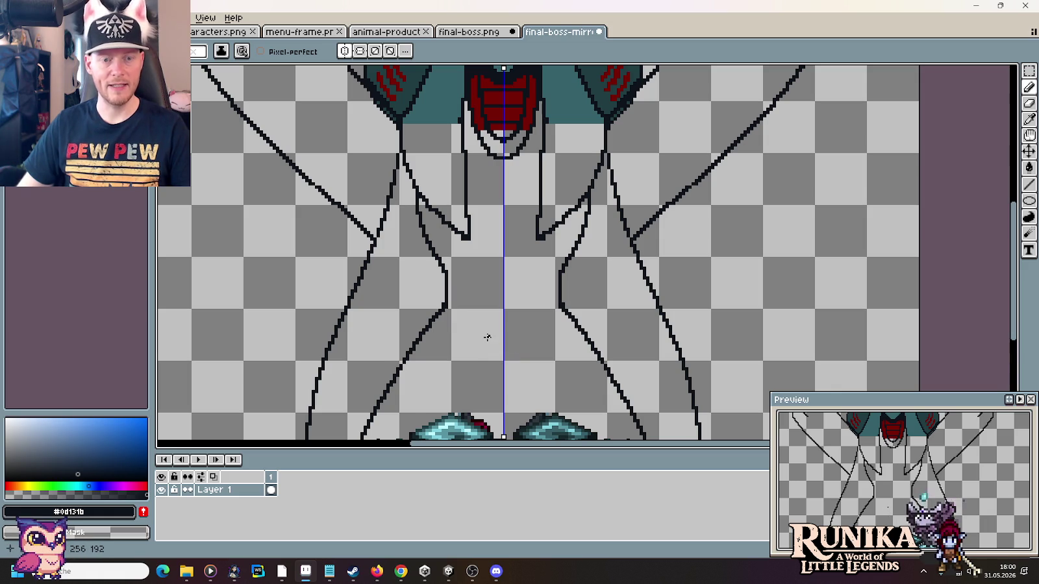
- Check the final-boss.png reference and draw a mirrored curved stroke along the inner legs
key(alt+Tab)
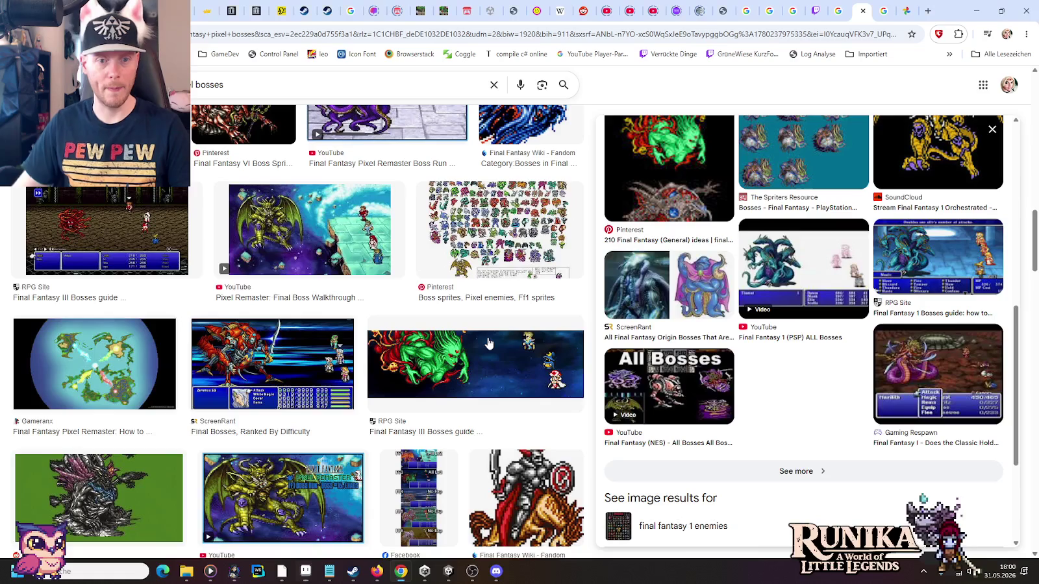
key(alt+Tab)
click(457, 37)
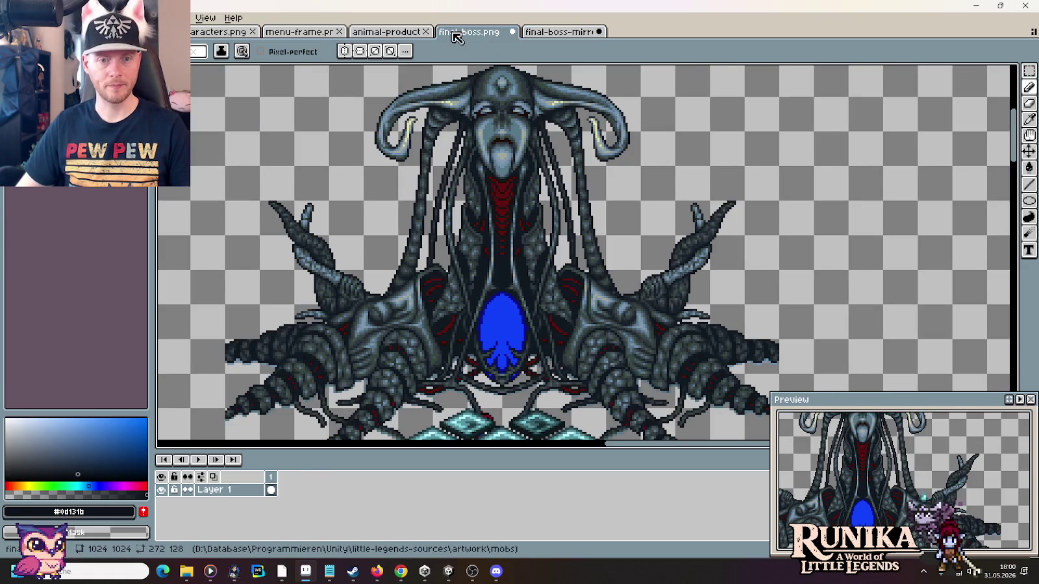
click(579, 33)
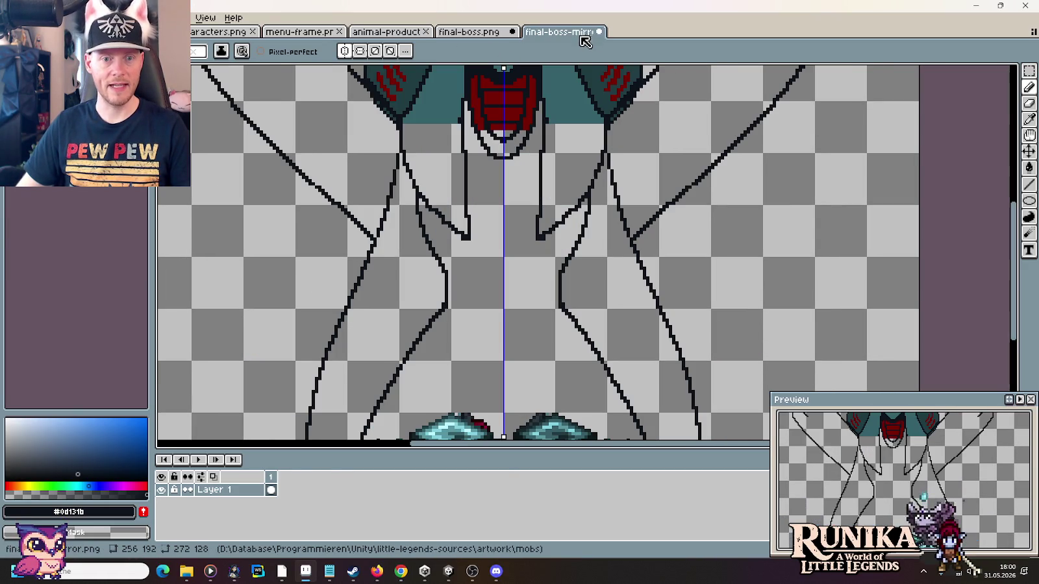
click(466, 32)
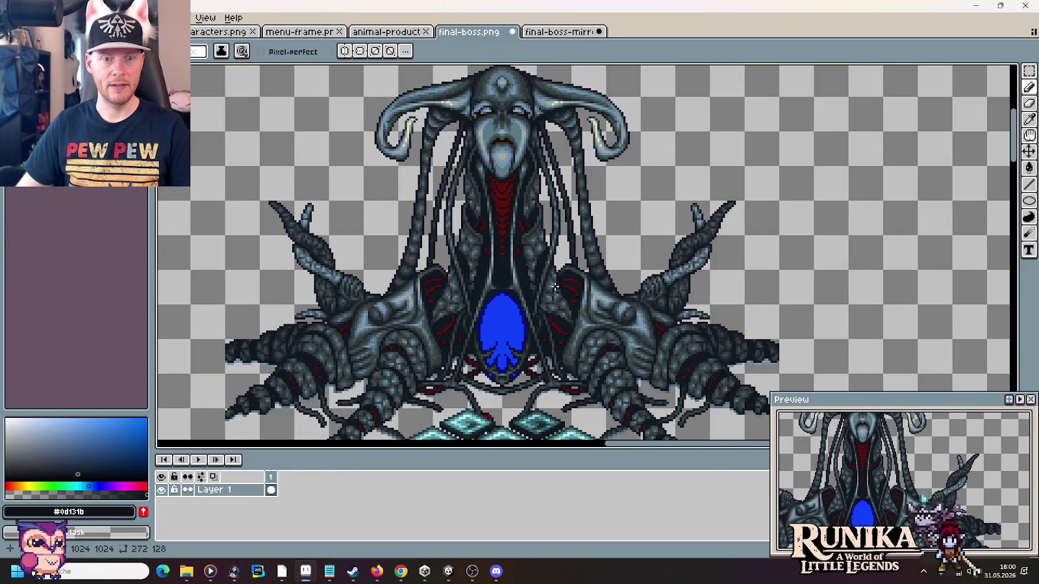
key(ctrl+Tab)
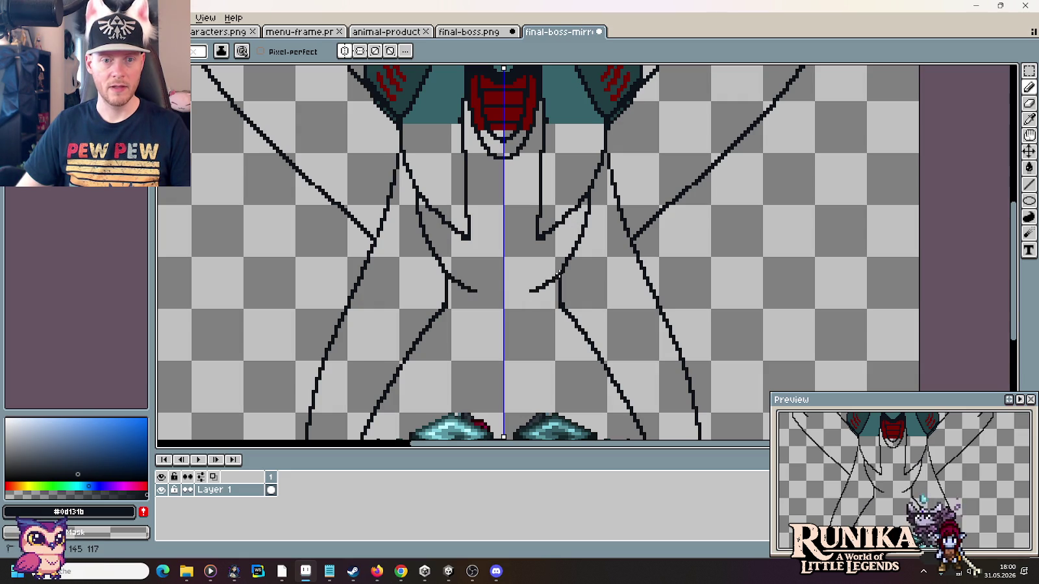
drag(526, 286, 563, 260)
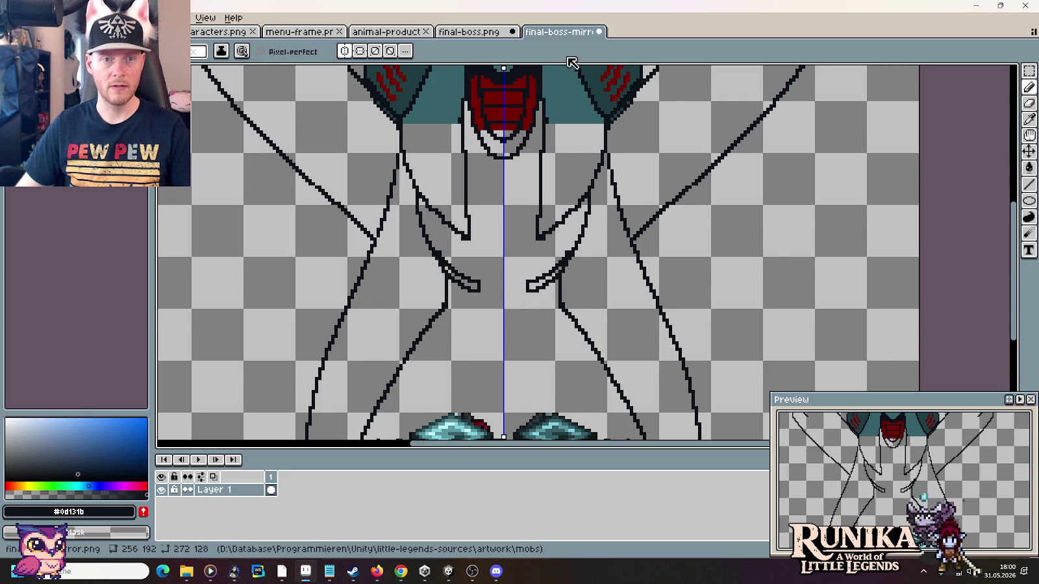
- Extend the inner leg strokes downward and thicken them, checking against final-boss.png
click(473, 32)
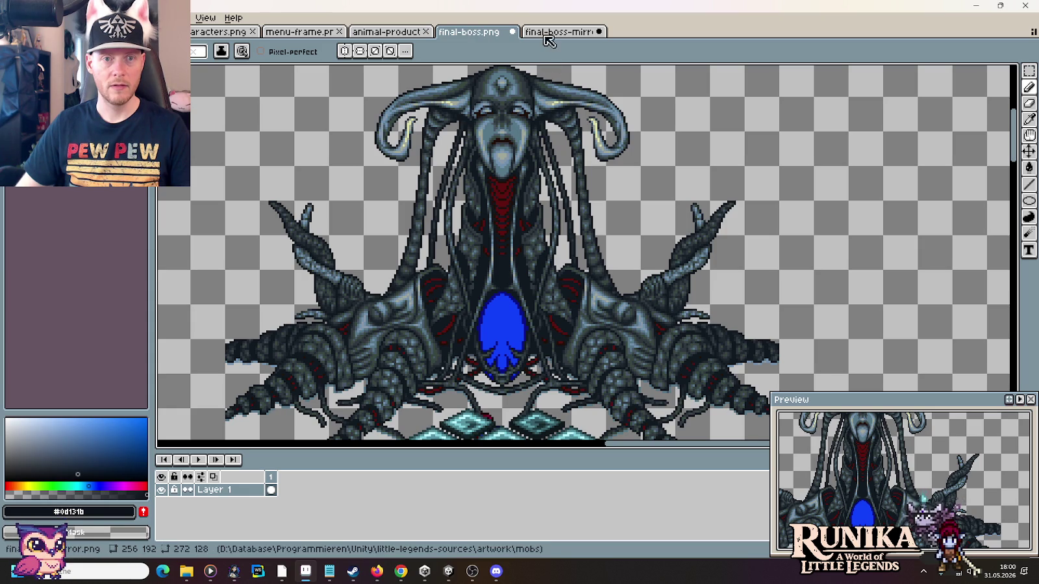
click(550, 32)
drag(577, 208, 568, 249)
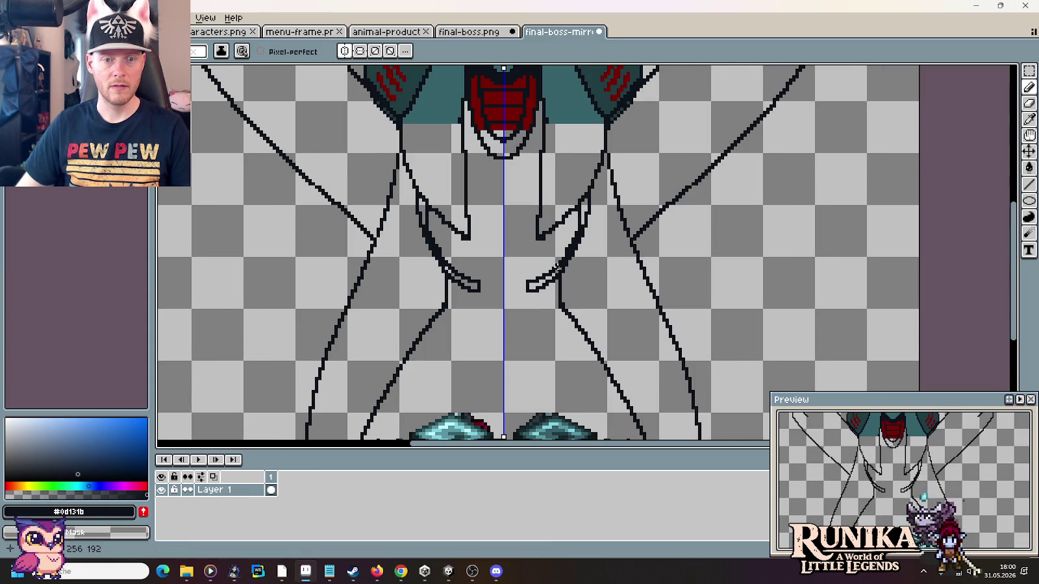
drag(577, 227, 566, 250)
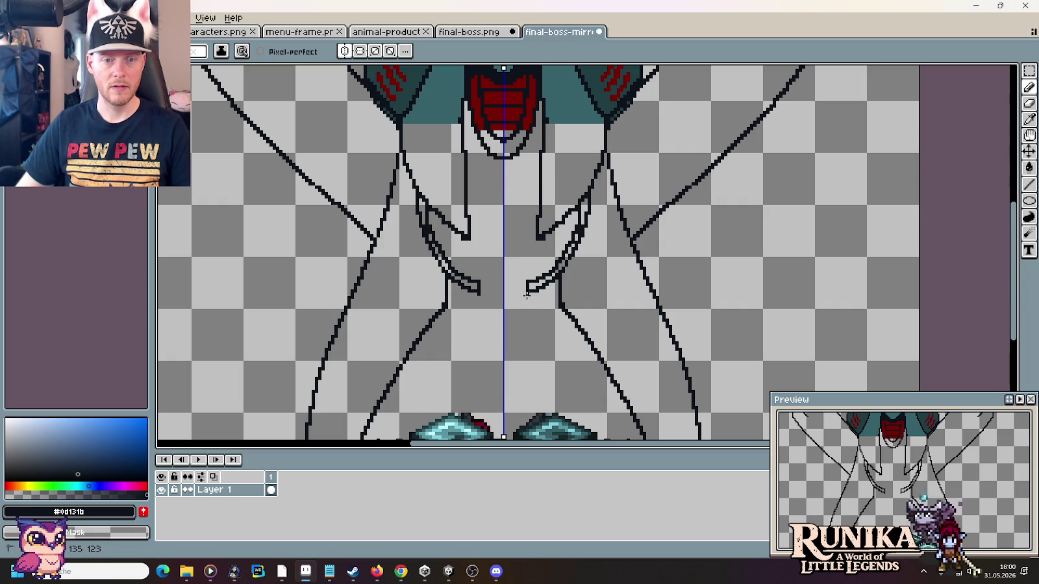
click(464, 34)
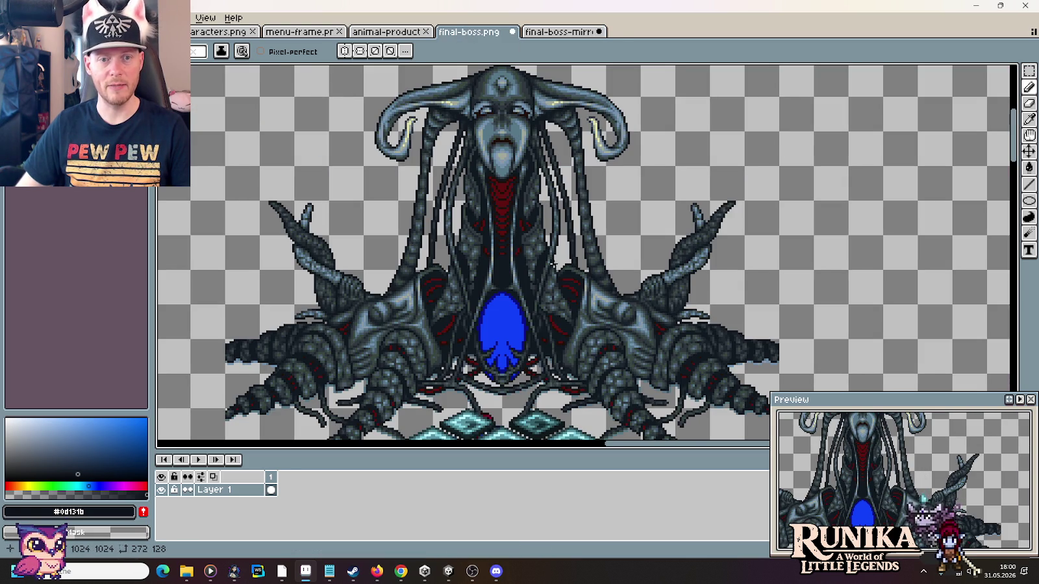
click(548, 31)
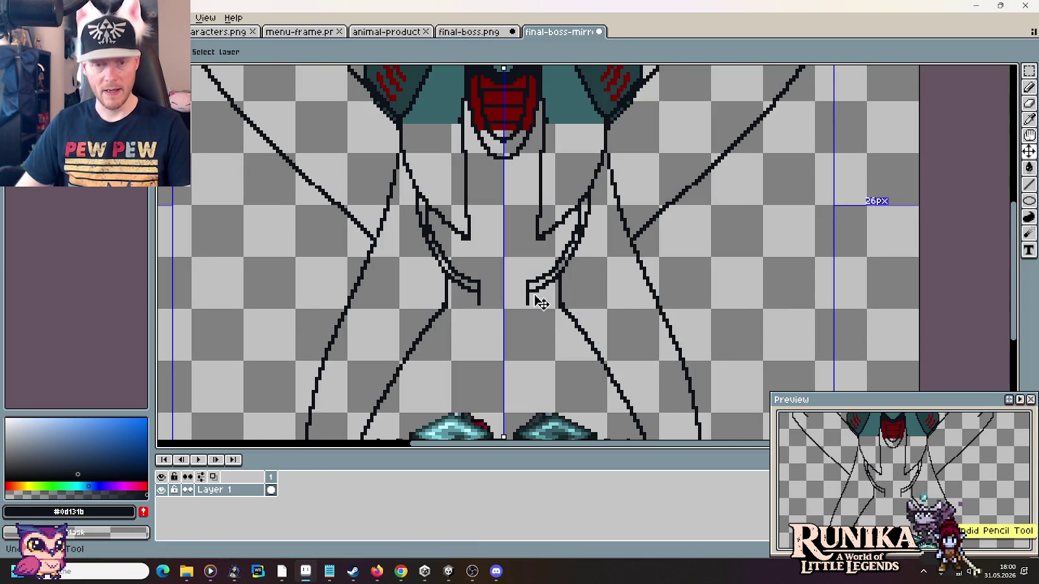
- Replace the inner leg strokes with mirrored diagonal and downward lines from the leg joint
key(ctrl+z)
key(ctrl+z)
key(ctrl+z)
key(ctrl+z)
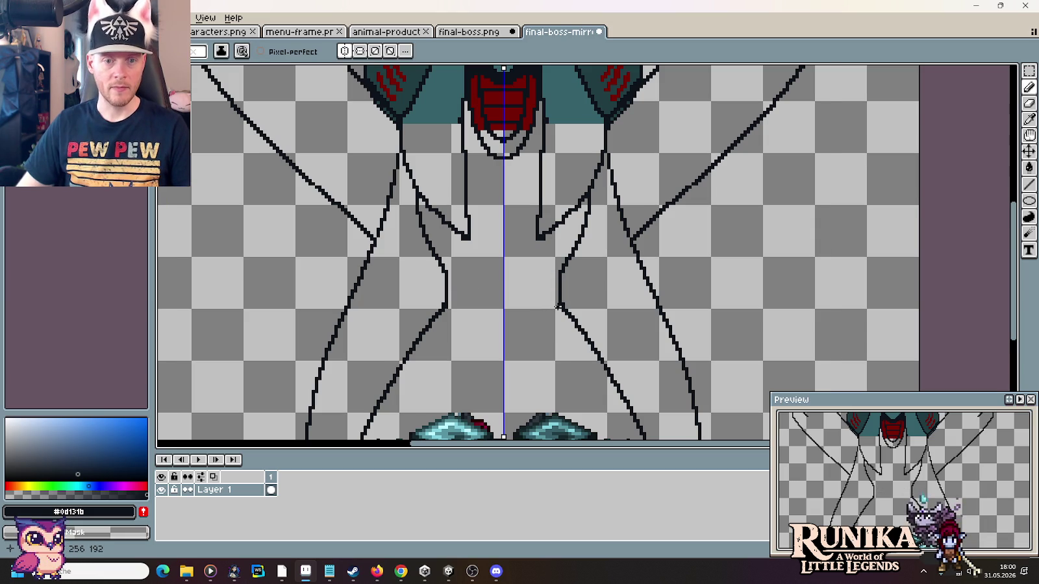
drag(554, 314, 537, 328)
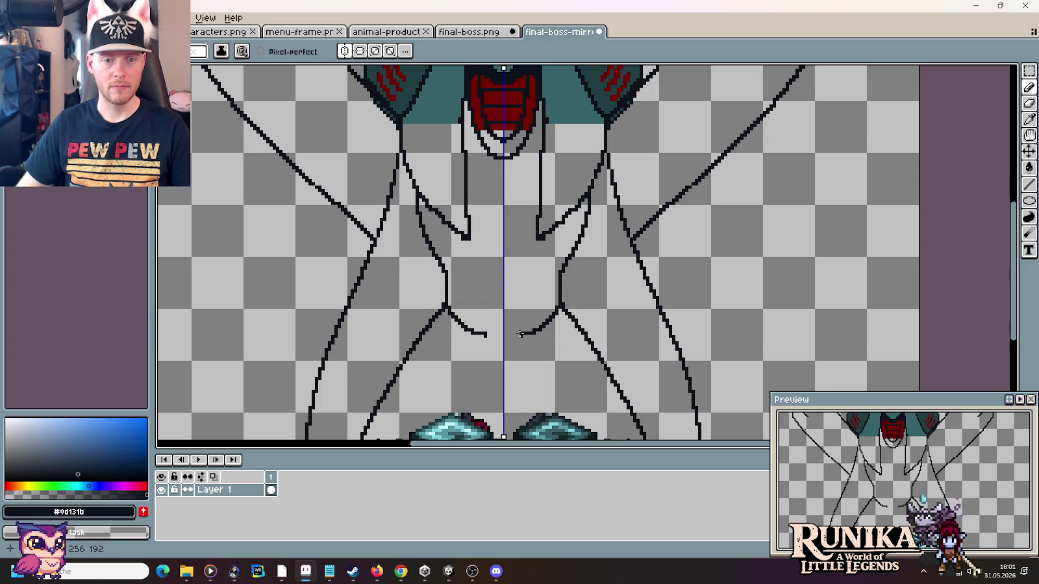
drag(519, 339, 530, 404)
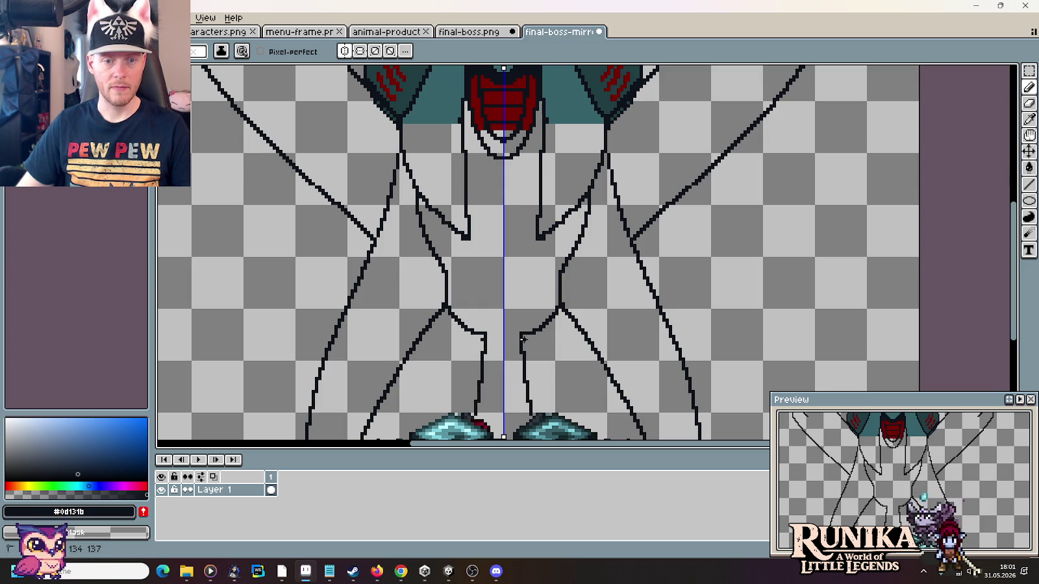
drag(532, 339, 557, 325)
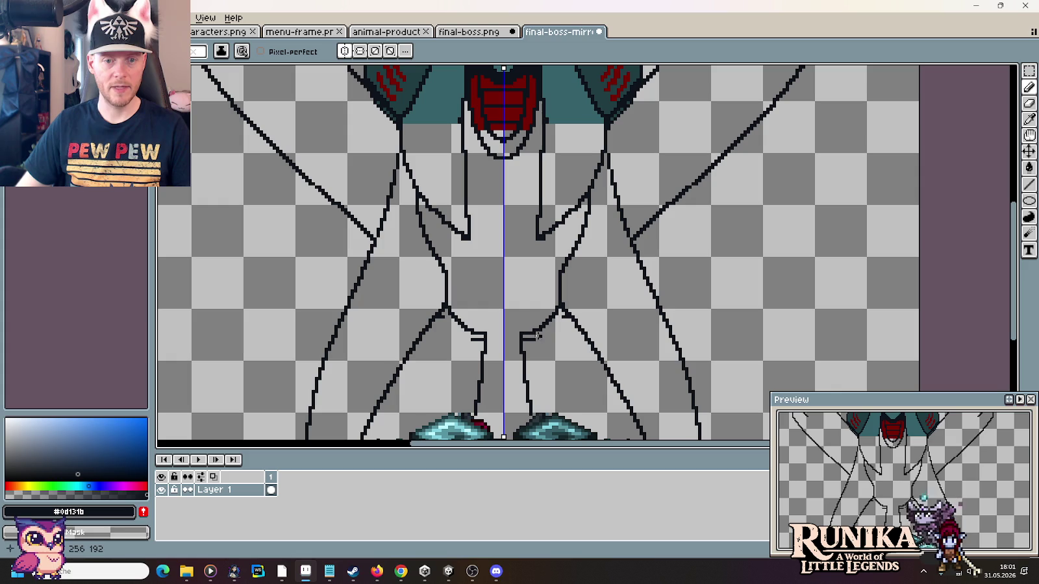
drag(531, 338, 556, 323)
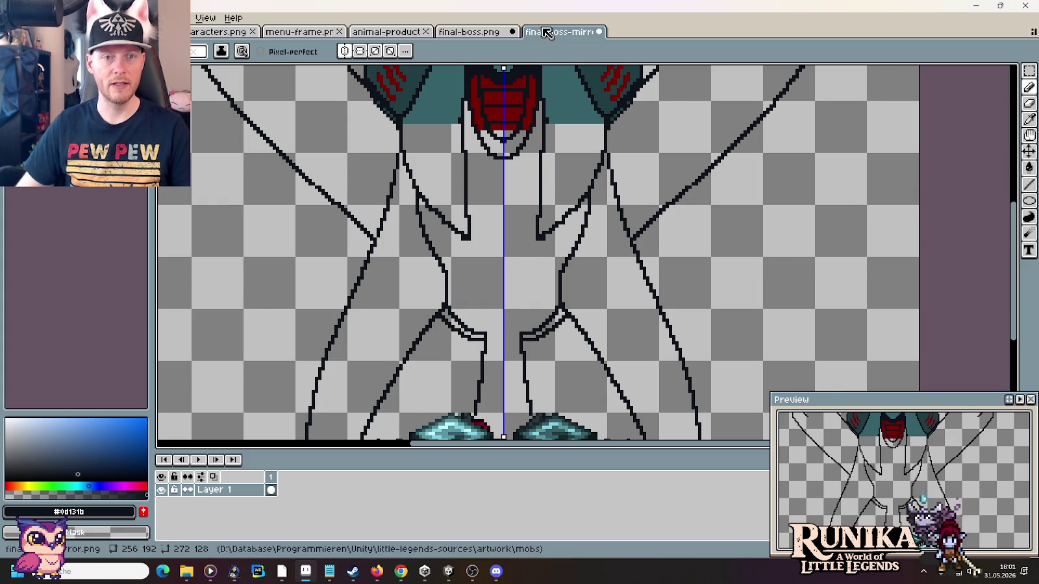
- Compare with final-boss.png and add a short mirrored diagonal abdomen line angled inward
click(469, 32)
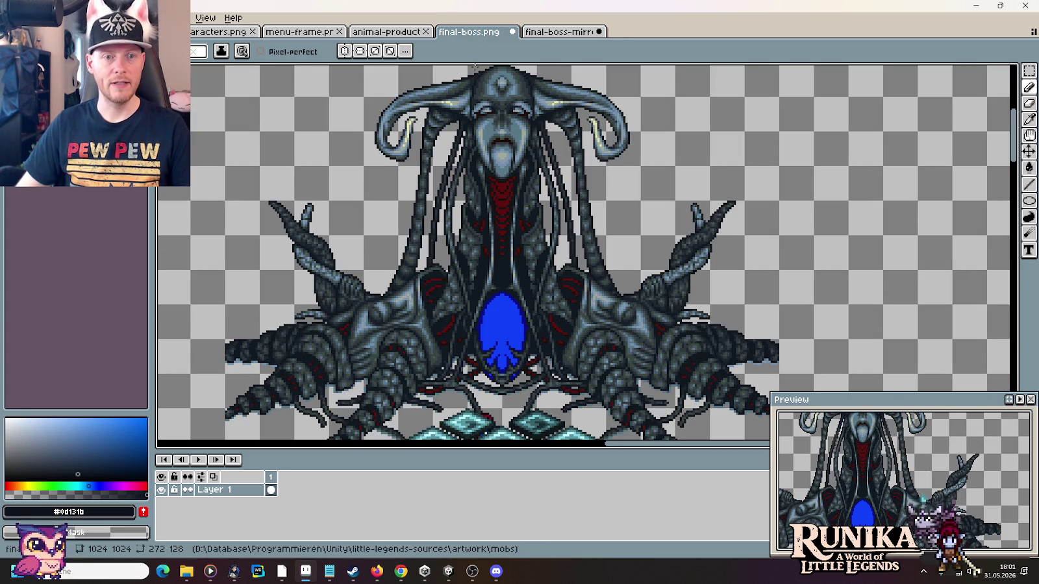
click(544, 32)
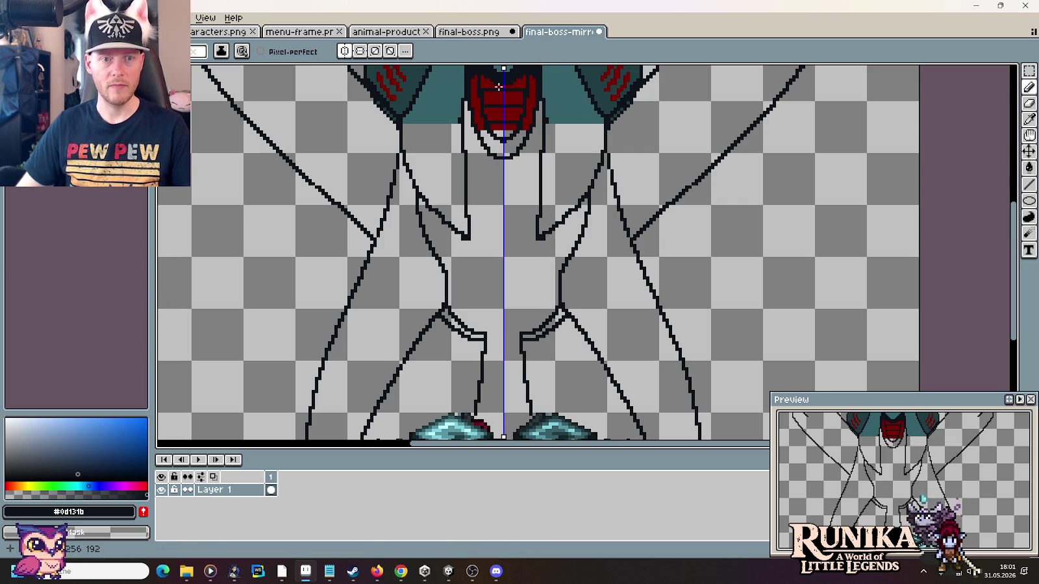
click(467, 32)
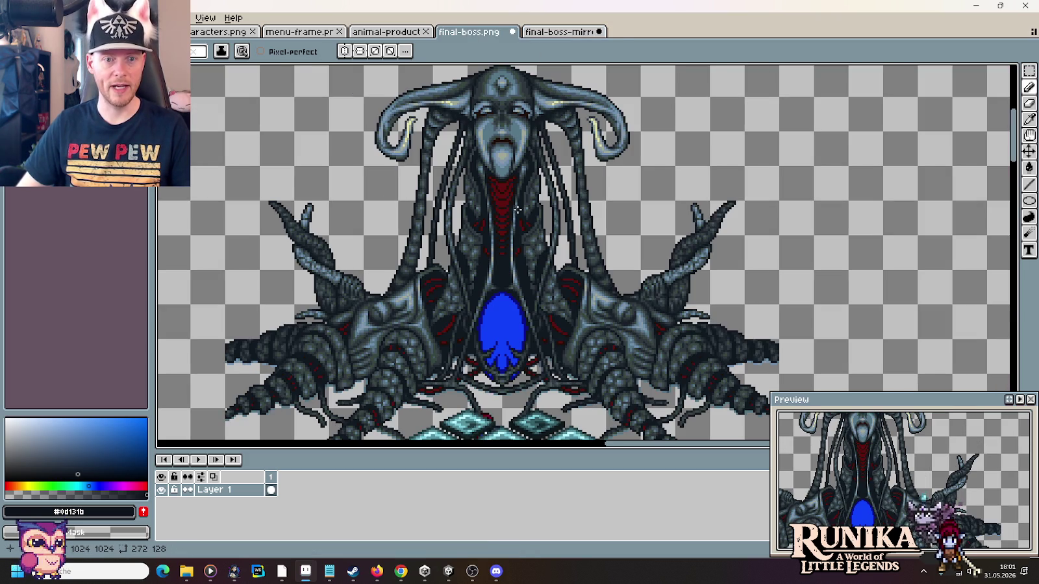
click(545, 32)
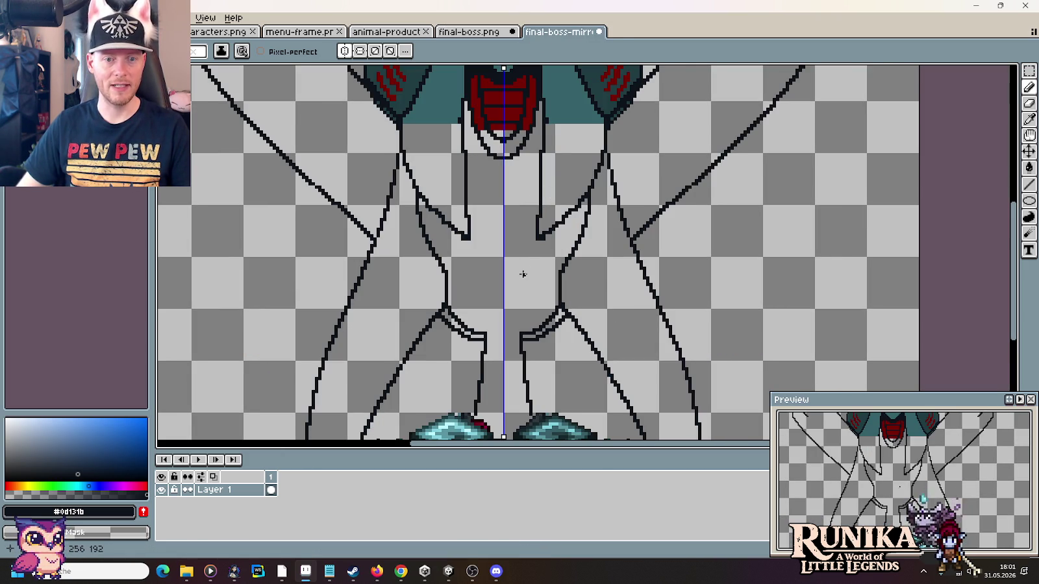
click(488, 32)
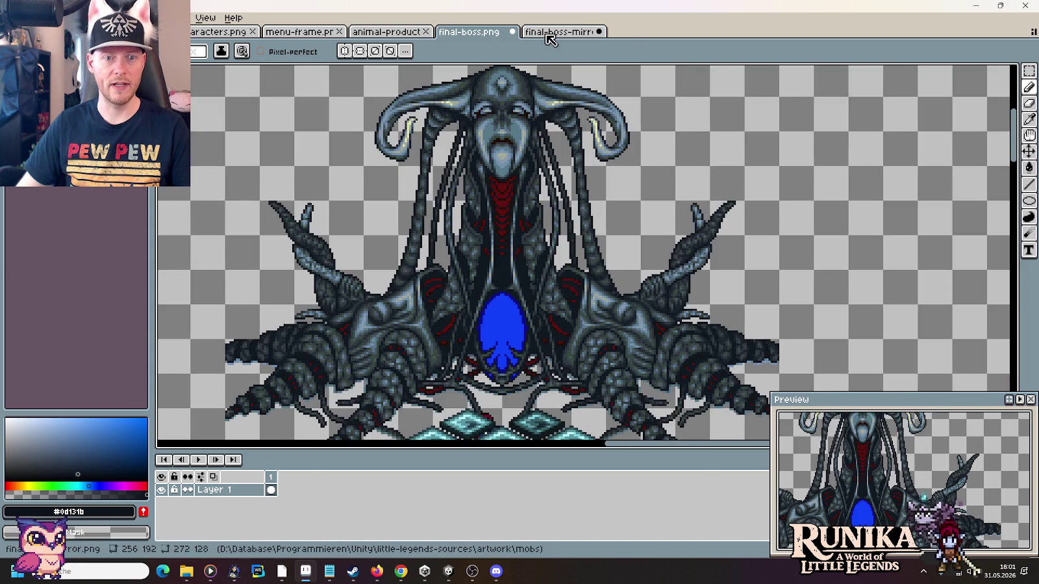
click(535, 32)
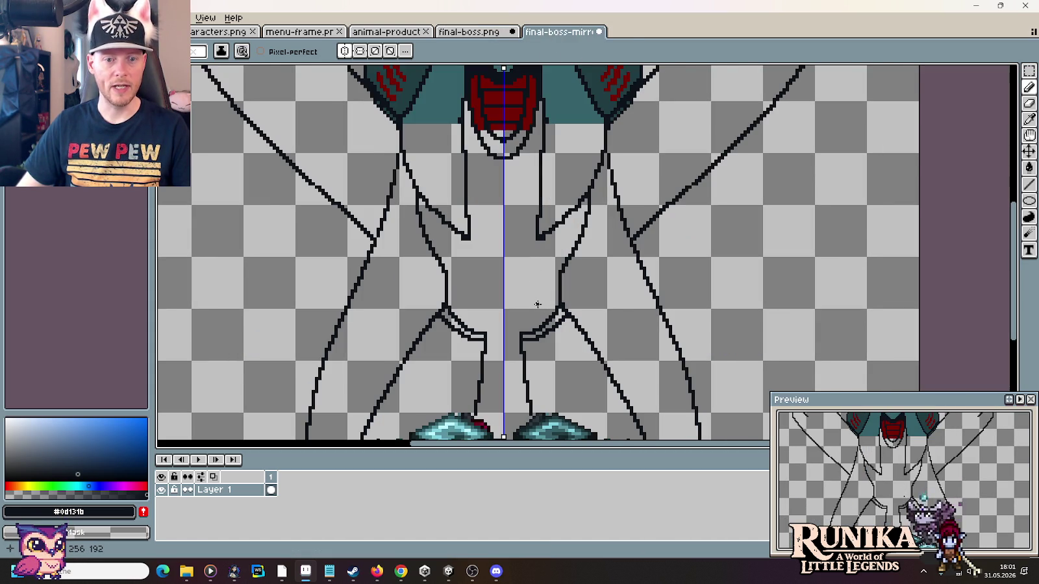
drag(557, 272, 536, 293)
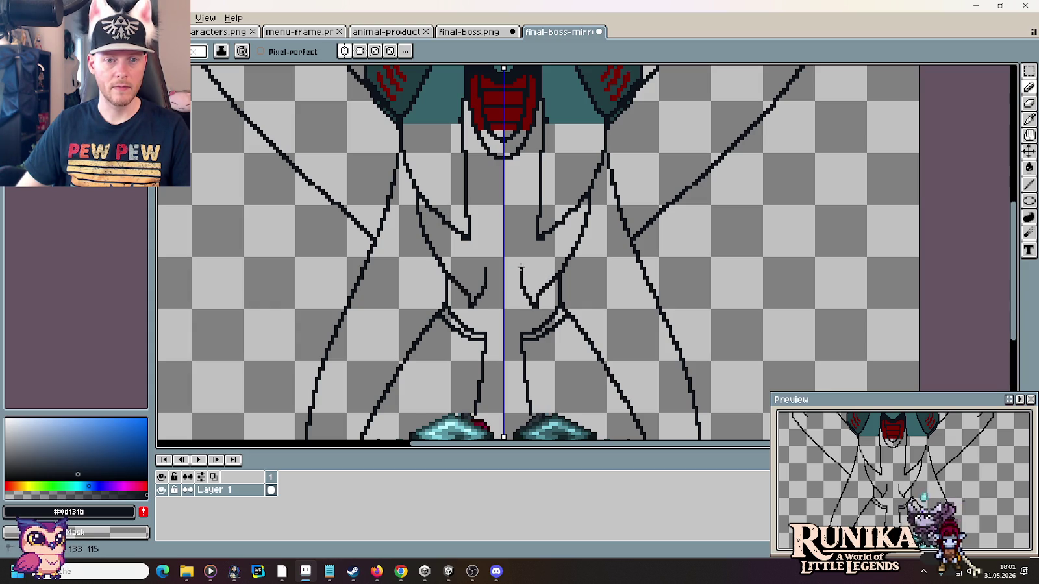
- Erase the tops of the mirrored vertical strokes and zoom to see the whole sprite
mouse_move(522, 247)
mouse_down()
mouse_move(518, 276)
mouse_move(523, 229)
mouse_up()
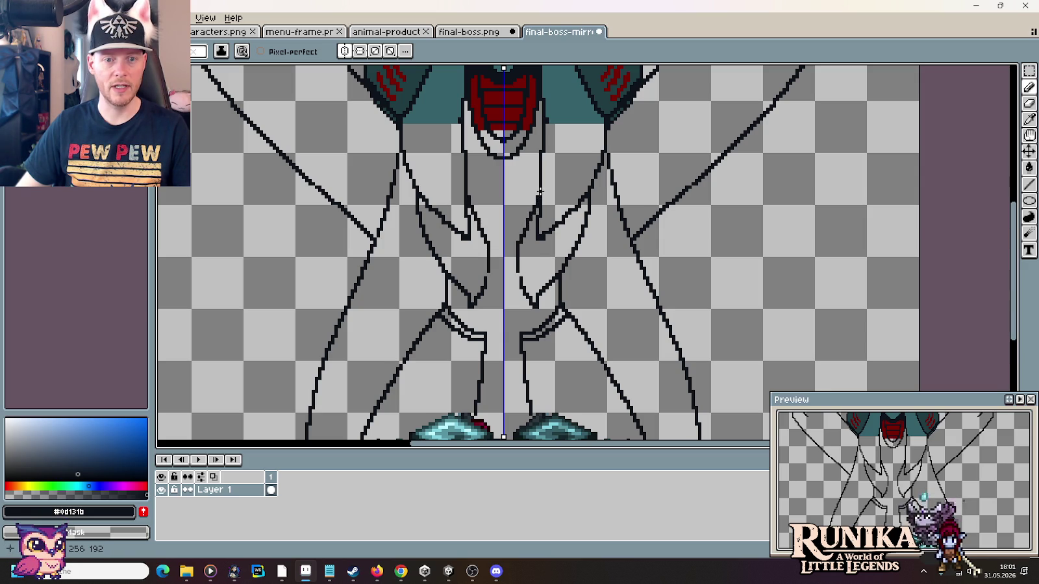
click(481, 30)
click(552, 31)
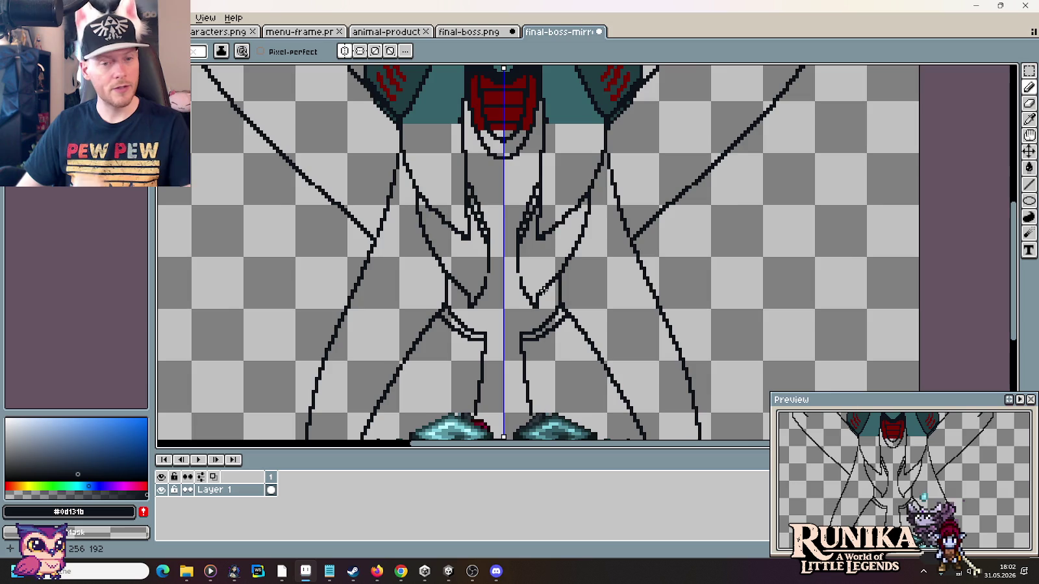
key(minus)
key(minus)
key(plus)
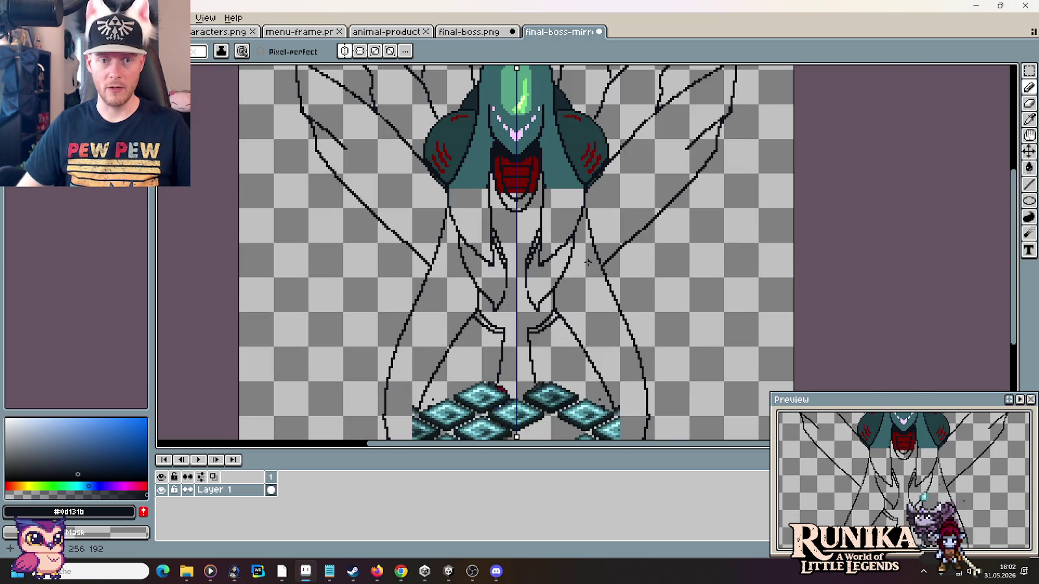
- Draw long doubled outer limb strokes running down toward the crystal floor
scroll(614, 315, up, 1)
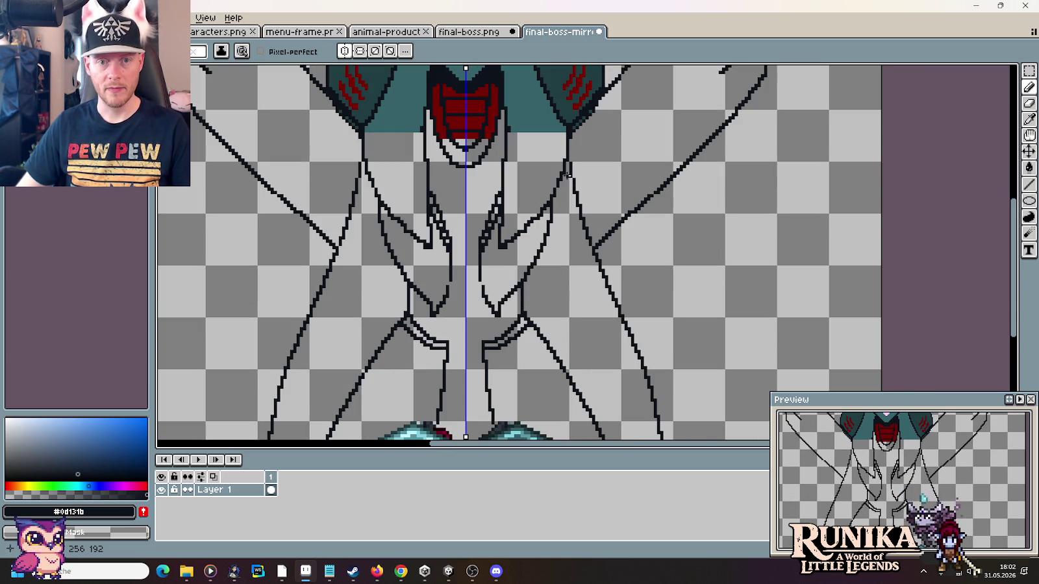
mouse_move(563, 175)
mouse_down()
mouse_move(654, 438)
mouse_move(614, 308)
mouse_up()
drag(645, 362, 645, 407)
scroll(634, 365, down, 1)
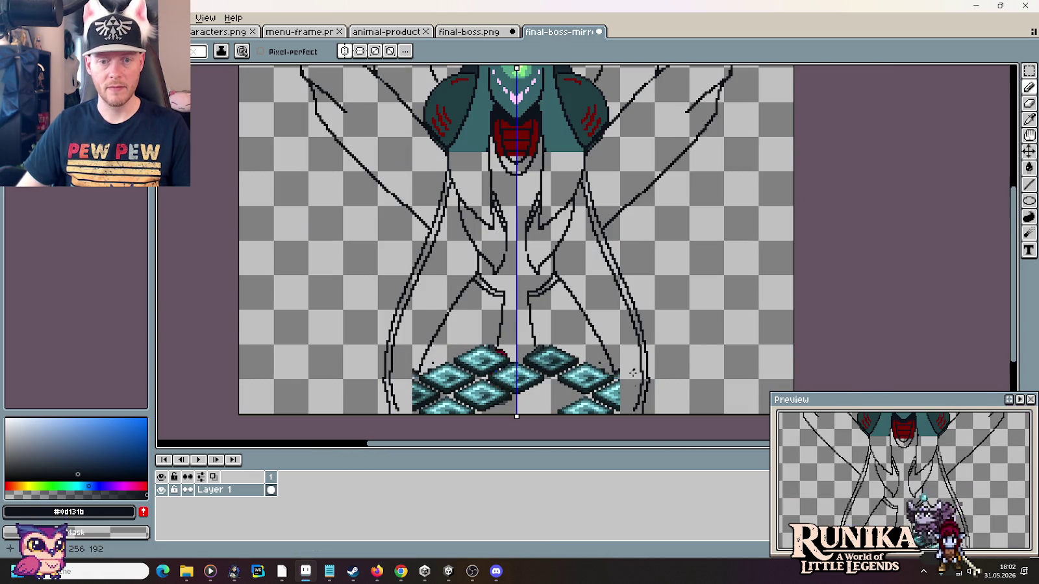
scroll(634, 363, down, 1)
scroll(634, 344, up, 1)
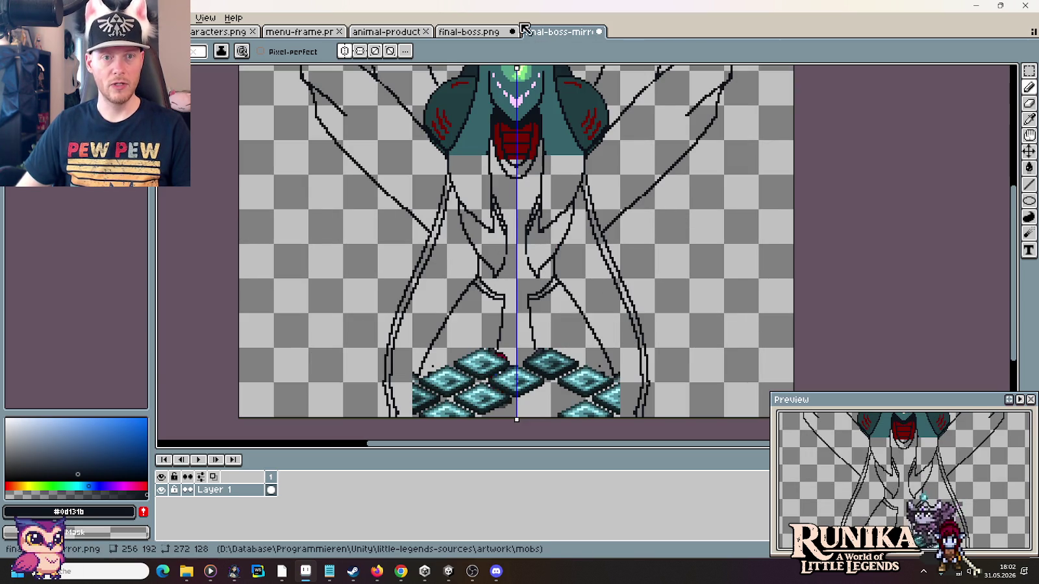
- Compare with final-boss.png, then try thickening the abdomen outline and undo it
click(480, 32)
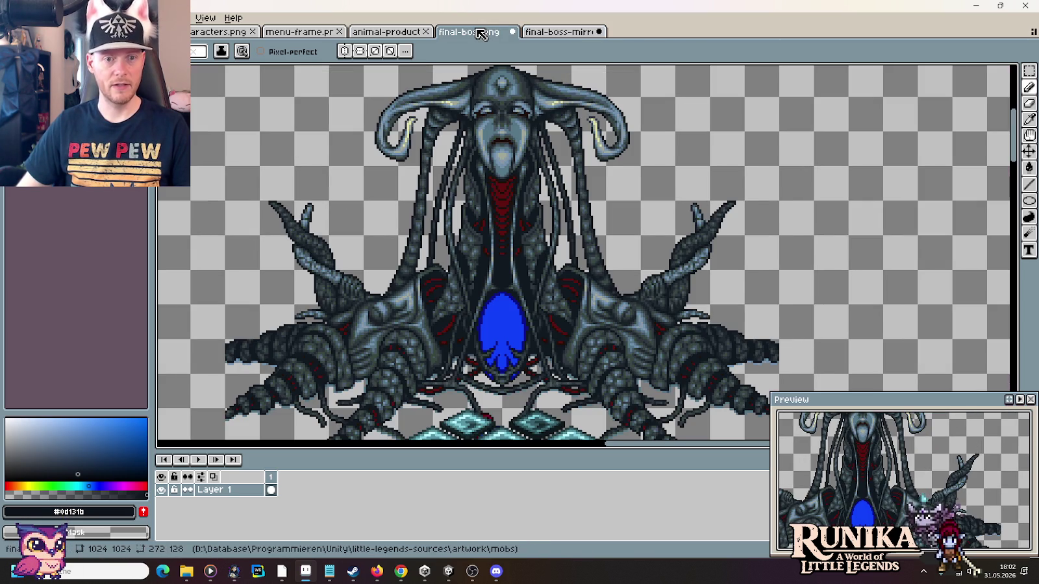
click(547, 34)
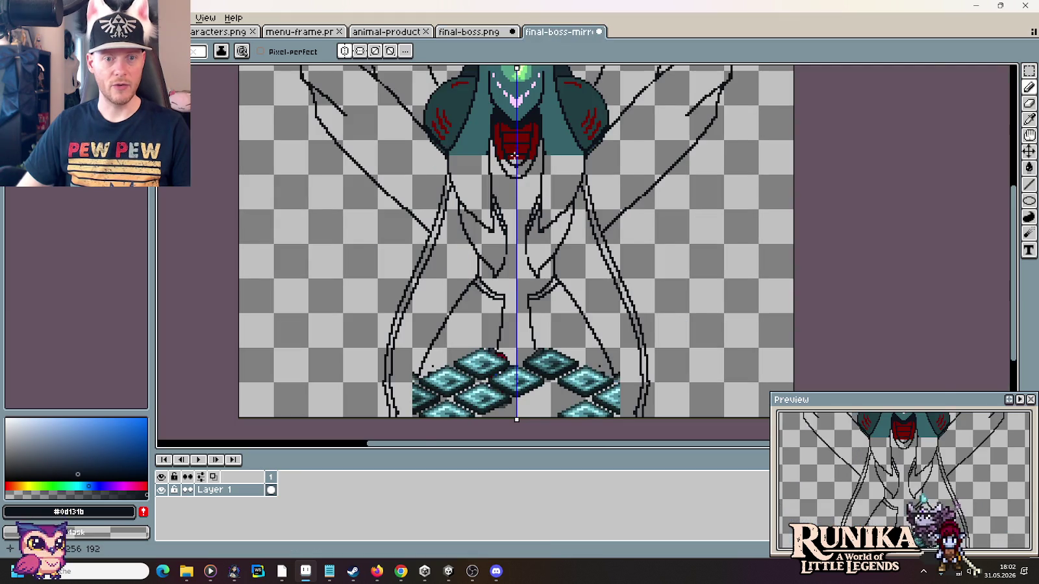
scroll(514, 300, up, 1)
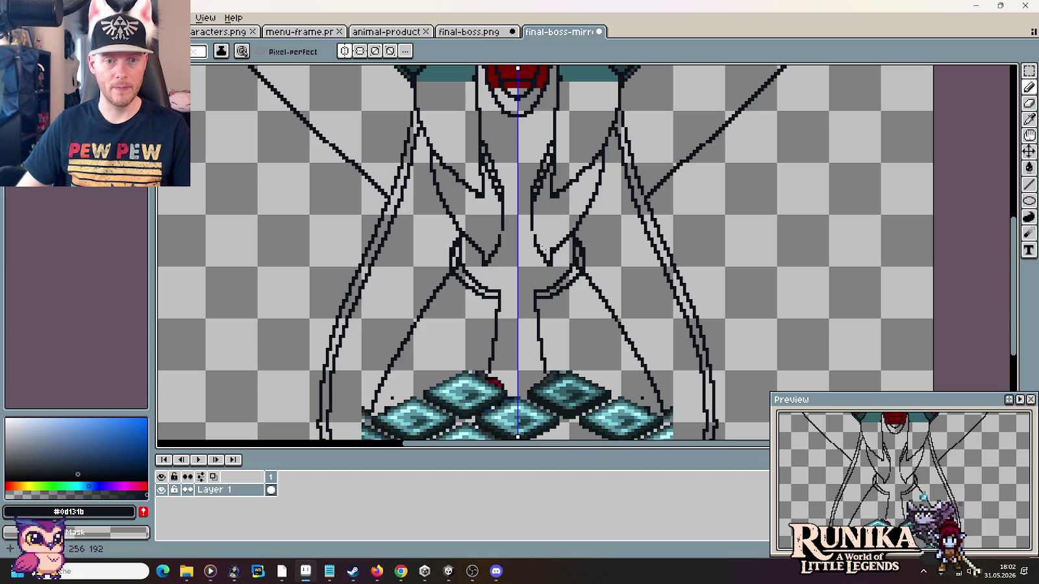
scroll(493, 279, down, 1)
scroll(606, 274, up, 2)
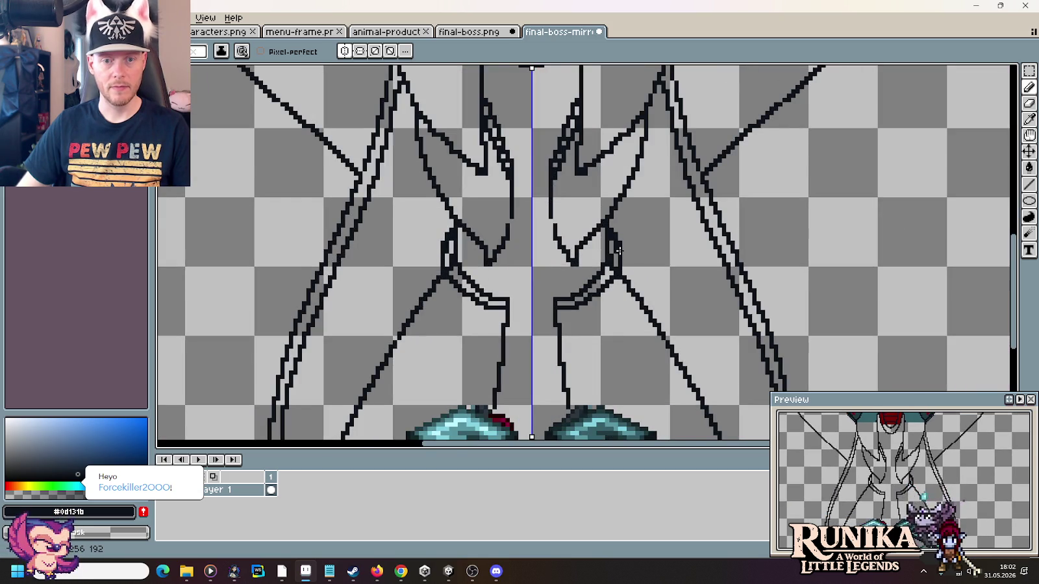
drag(621, 257, 628, 287)
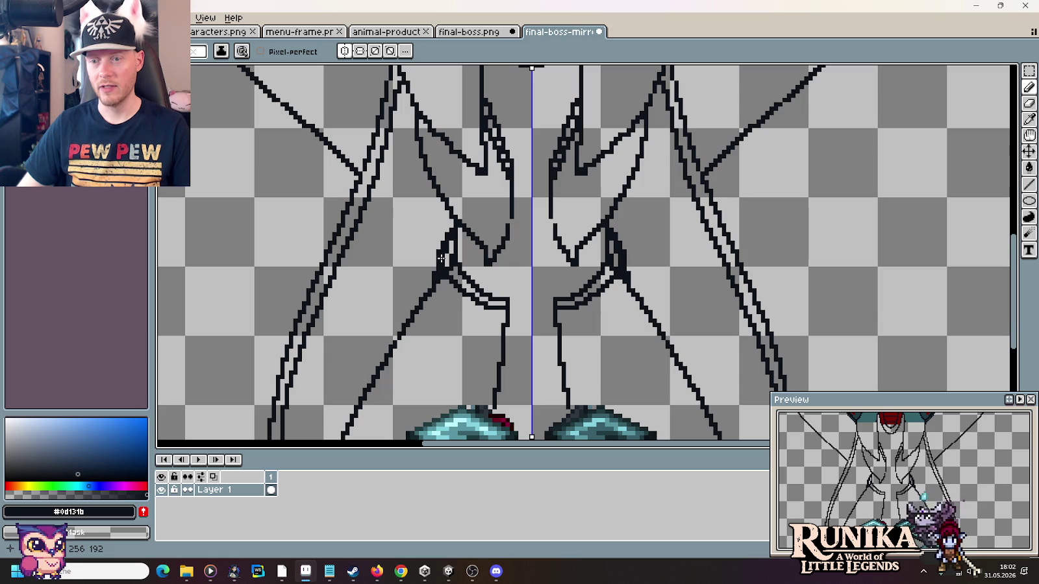
key(v)
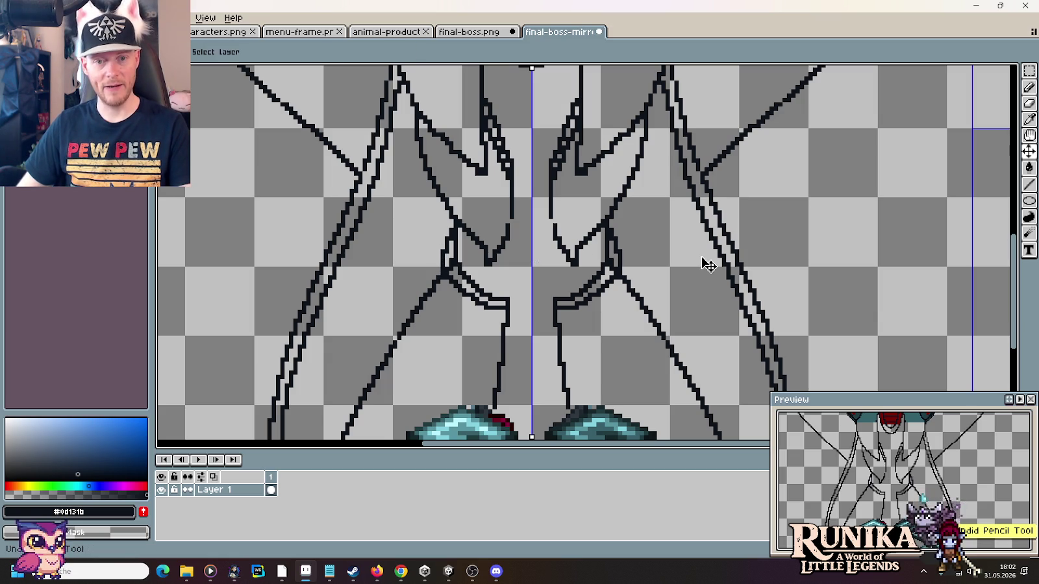
key(ctrl+z)
key(b)
- Erase the mirrored joint outline pixels and try a new joint stroke, undoing it
drag(610, 284, 587, 297)
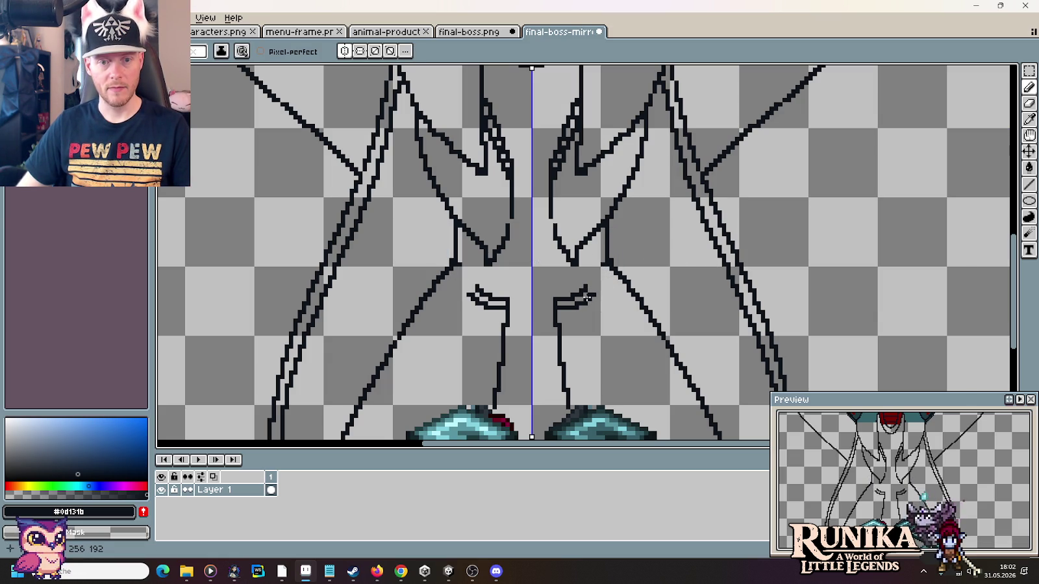
mouse_move(591, 293)
mouse_down()
mouse_move(606, 274)
mouse_move(591, 289)
mouse_move(602, 260)
mouse_up()
key(ctrl+z)
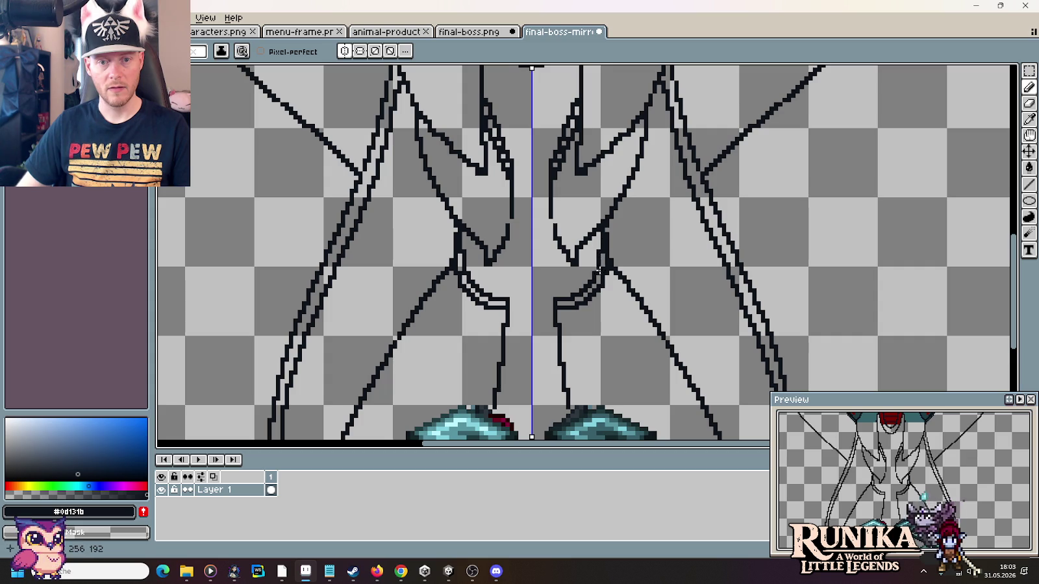
scroll(628, 271, down, 1)
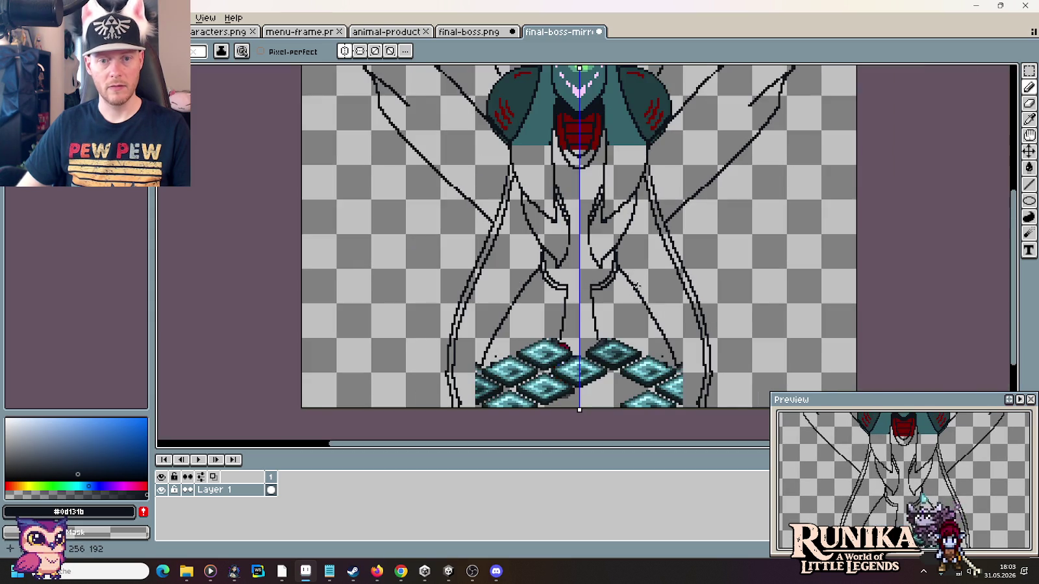
scroll(633, 269, up, 1)
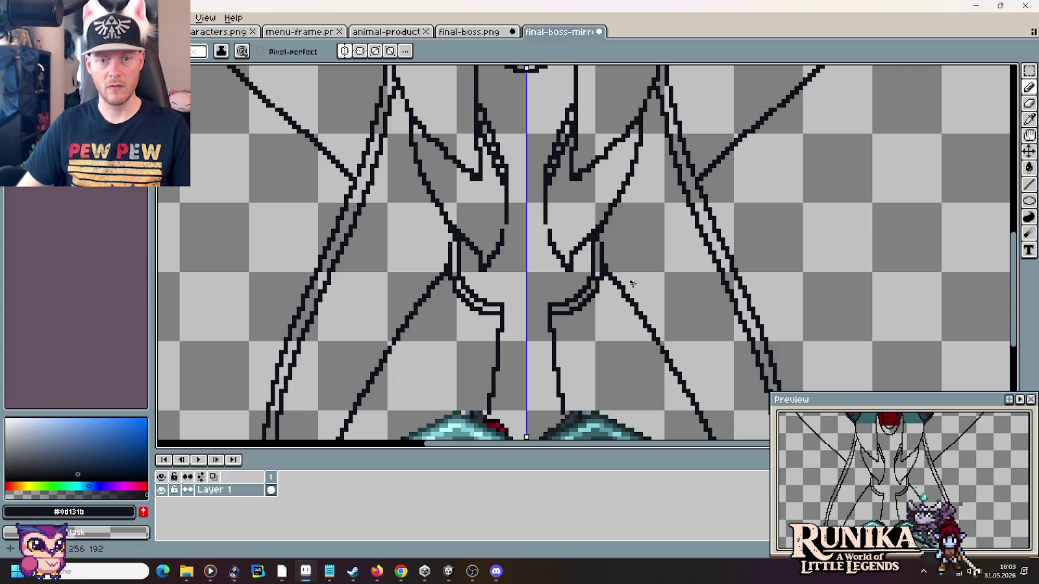
scroll(632, 283, down, 2)
scroll(632, 283, up, 1)
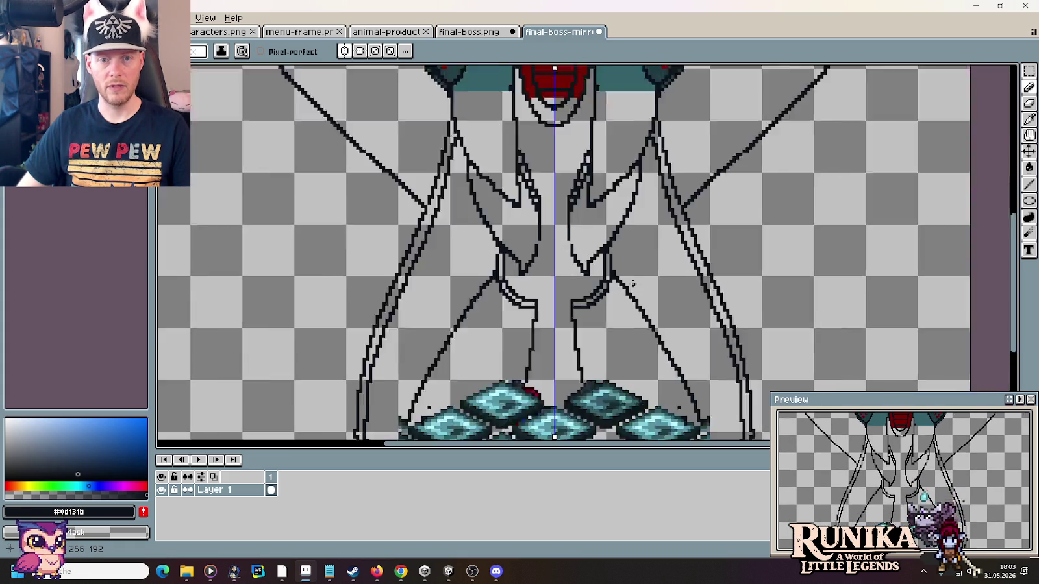
scroll(632, 283, up, 1)
click(464, 32)
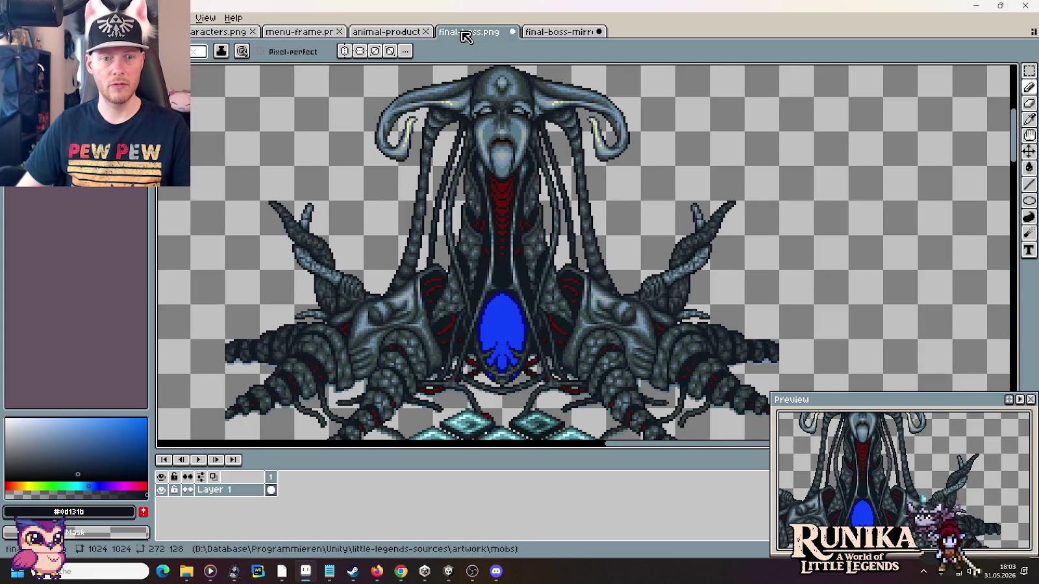
click(557, 33)
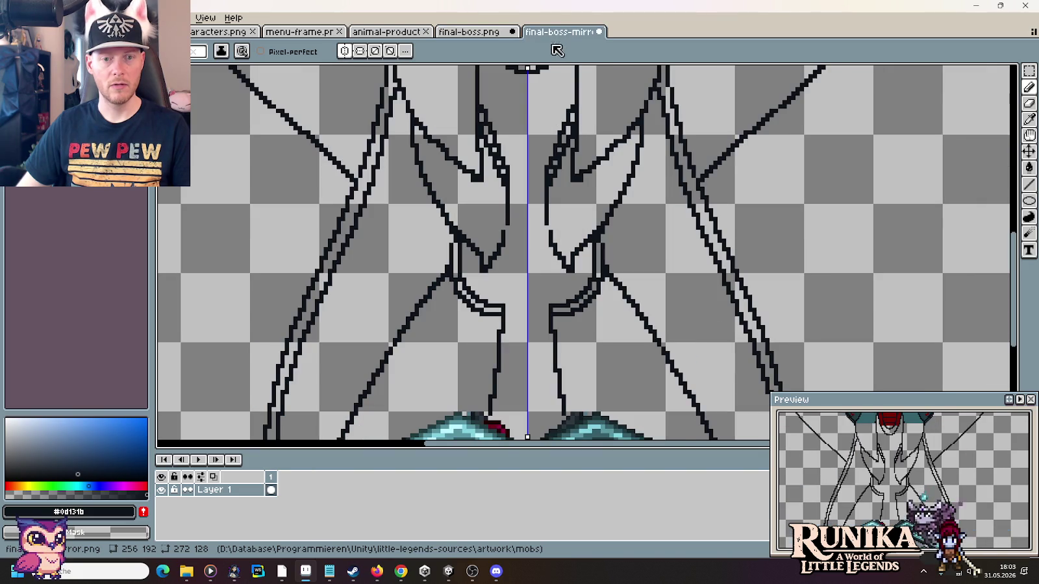
click(490, 34)
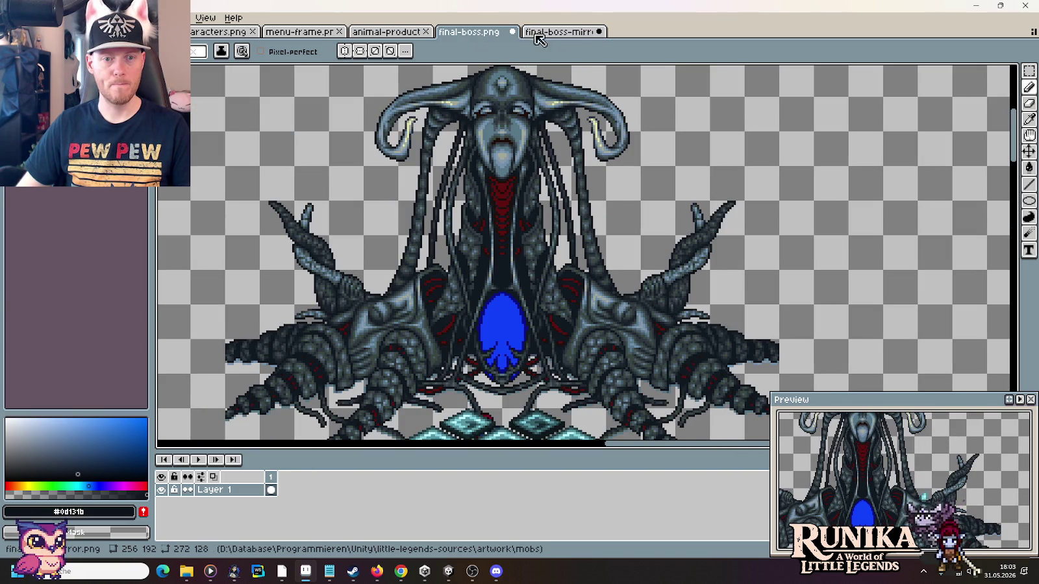
click(556, 32)
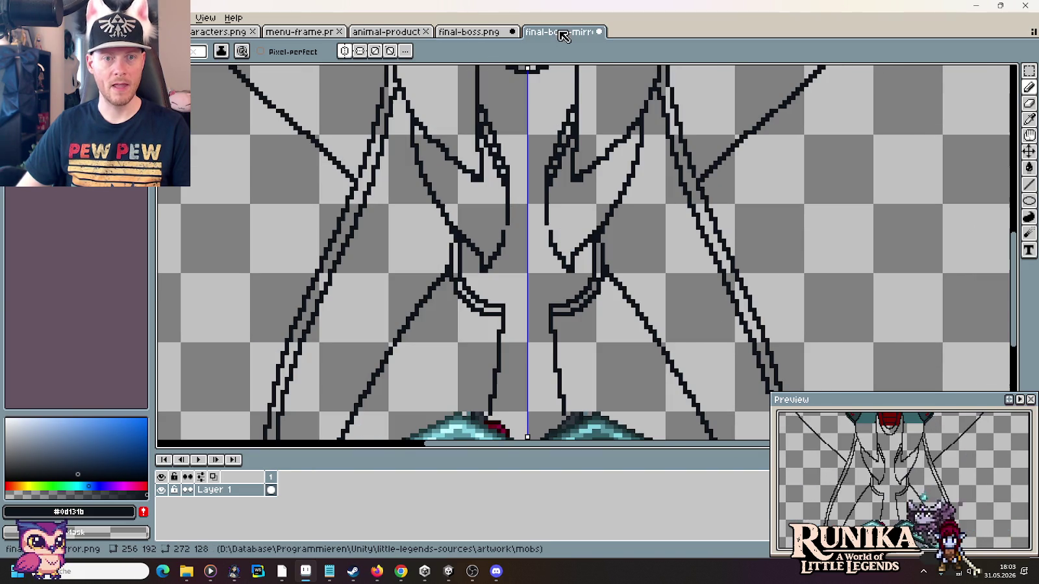
key(g)
click(589, 266)
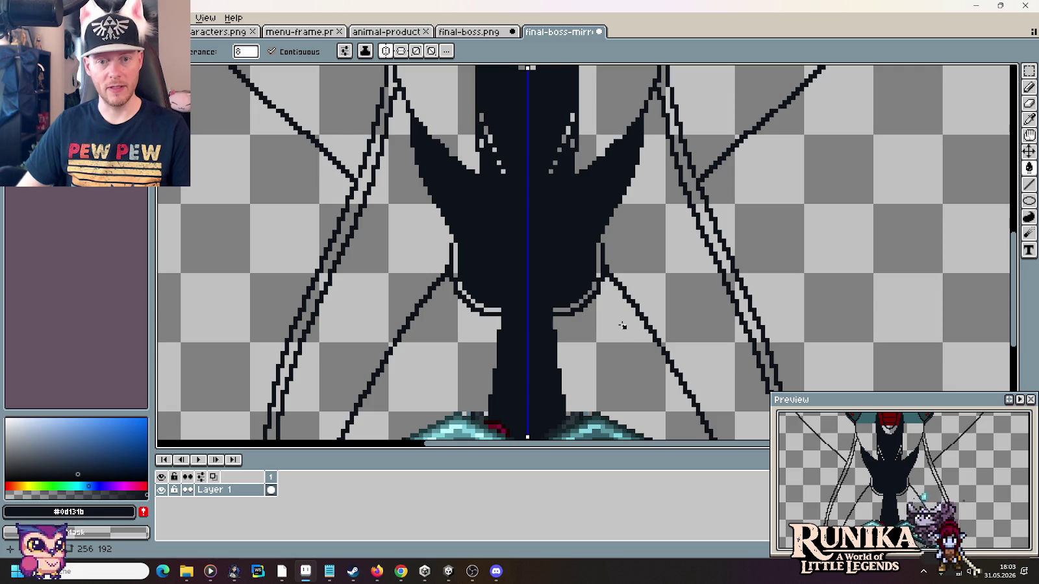
key(ctrl+z)
key(ctrl+z)
key(ctrl+z)
key(ctrl+z)
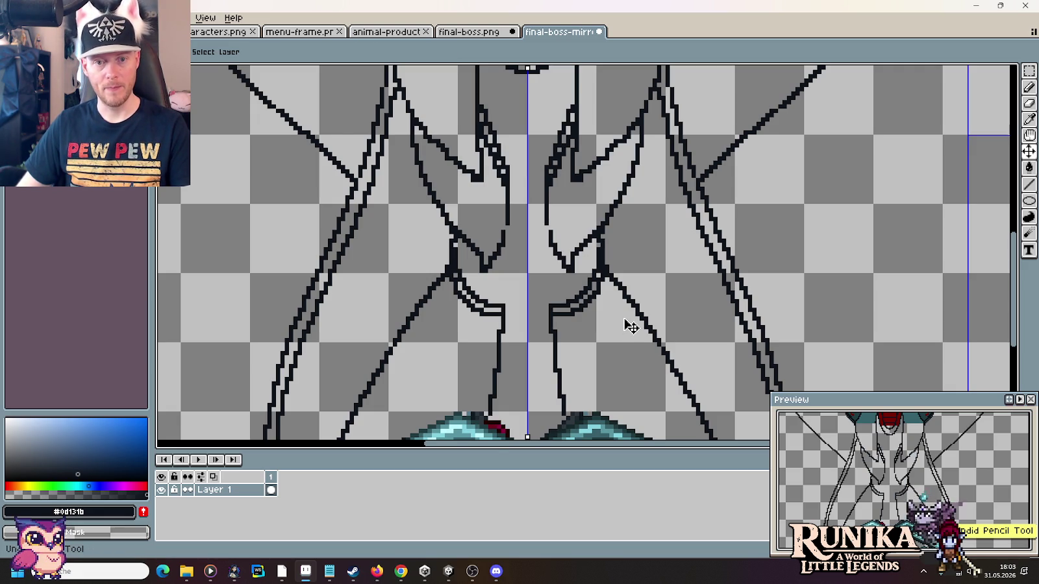
key(ctrl+z)
key(ctrl+z)
key(ctrl+z)
key(ctrl+z)
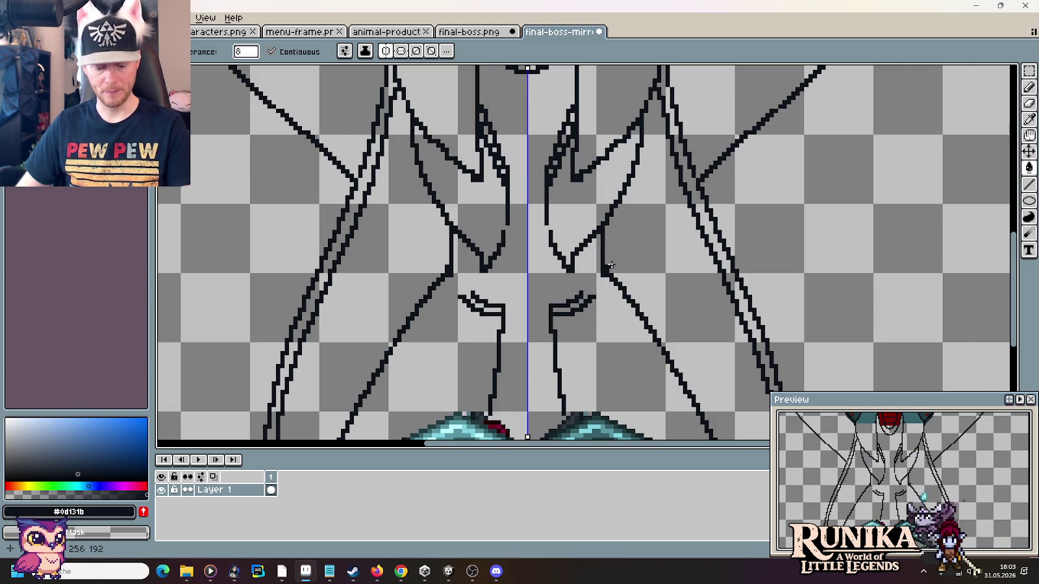
key(ctrl+z)
key(ctrl+z)
key(ctrl+z)
key(ctrl+z)
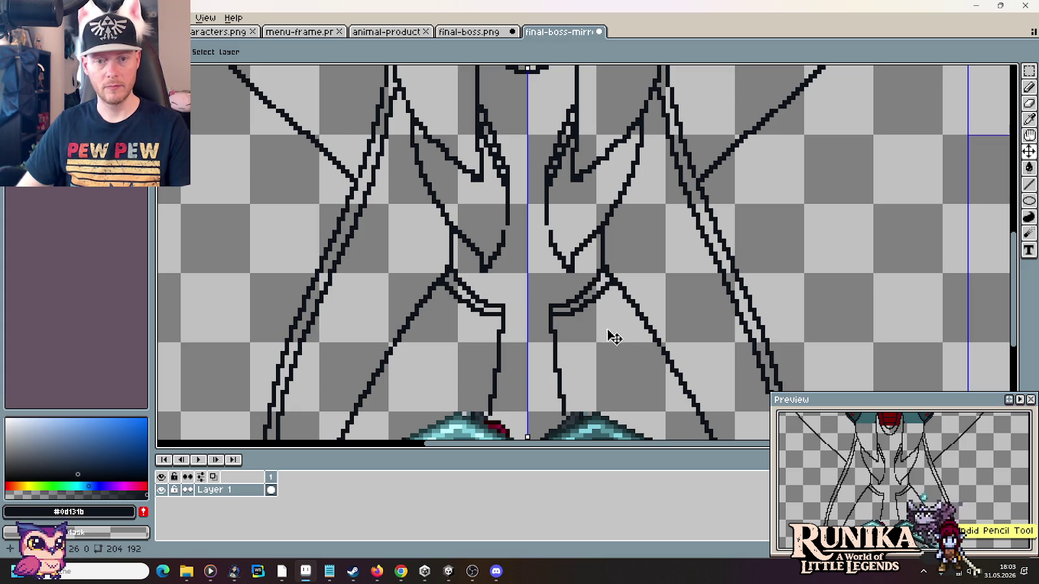
key(ctrl+z)
key(ctrl+y)
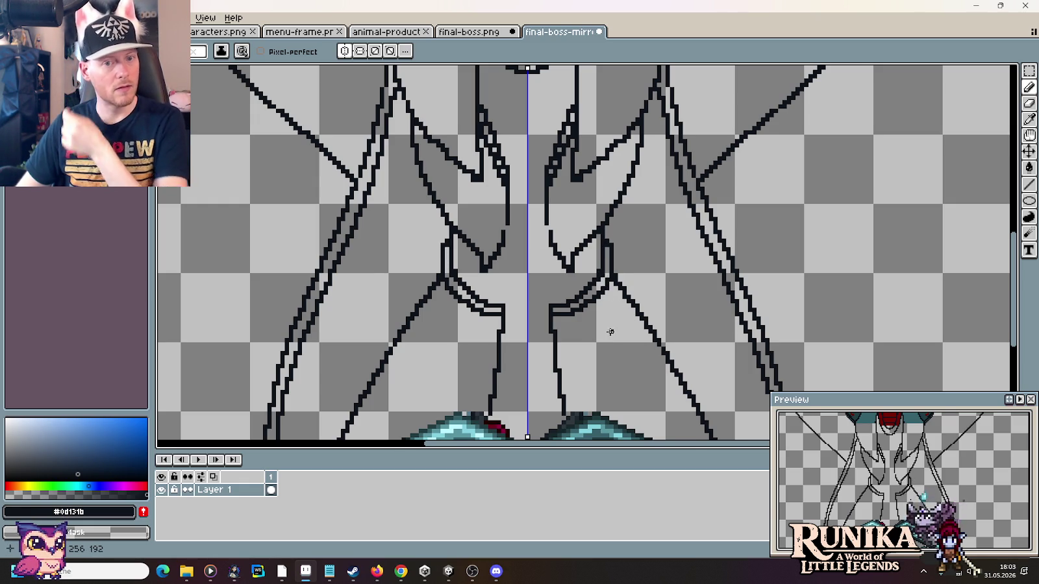
- Erase sections of the mirrored inner abdomen outline
scroll(604, 284, down, 1)
scroll(613, 290, down, 1)
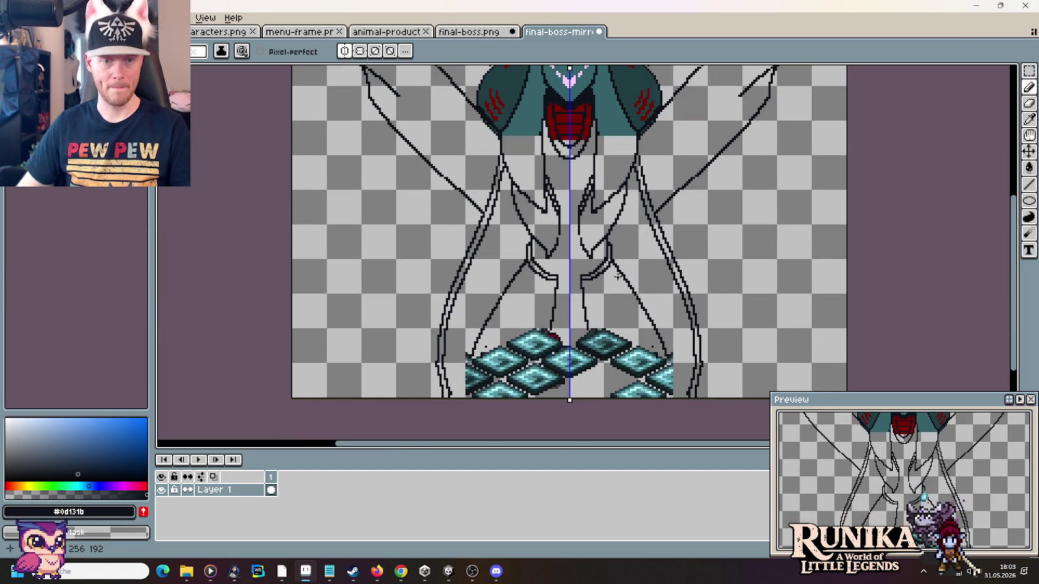
drag(608, 239, 609, 288)
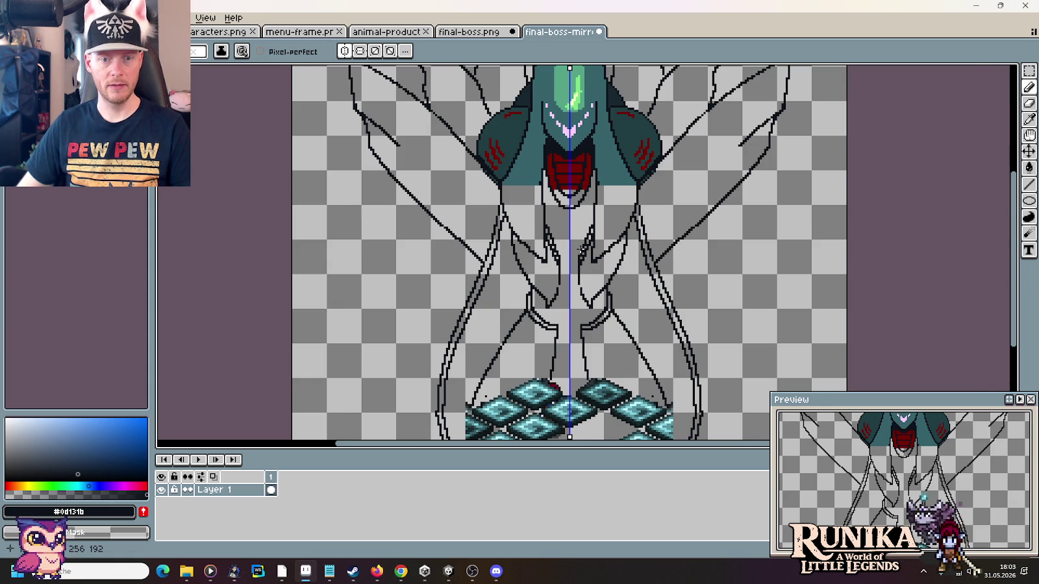
scroll(581, 248, up, 3)
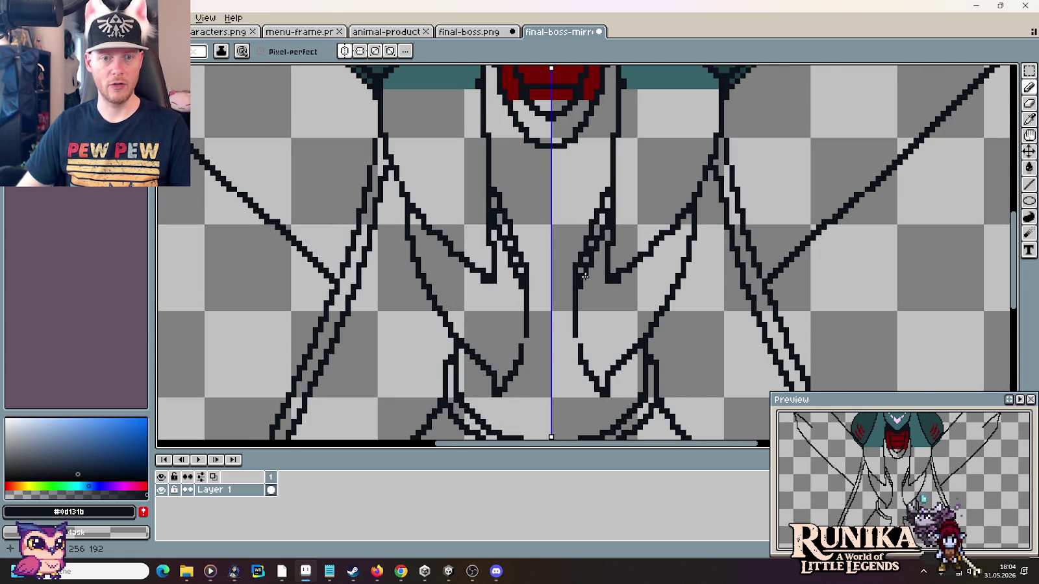
drag(584, 263, 585, 242)
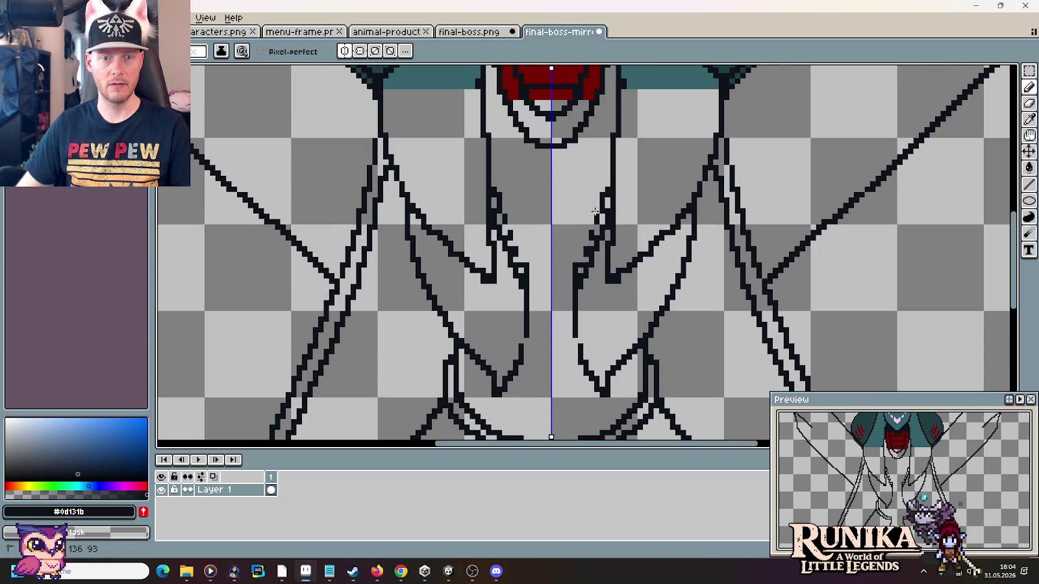
drag(602, 195, 581, 259)
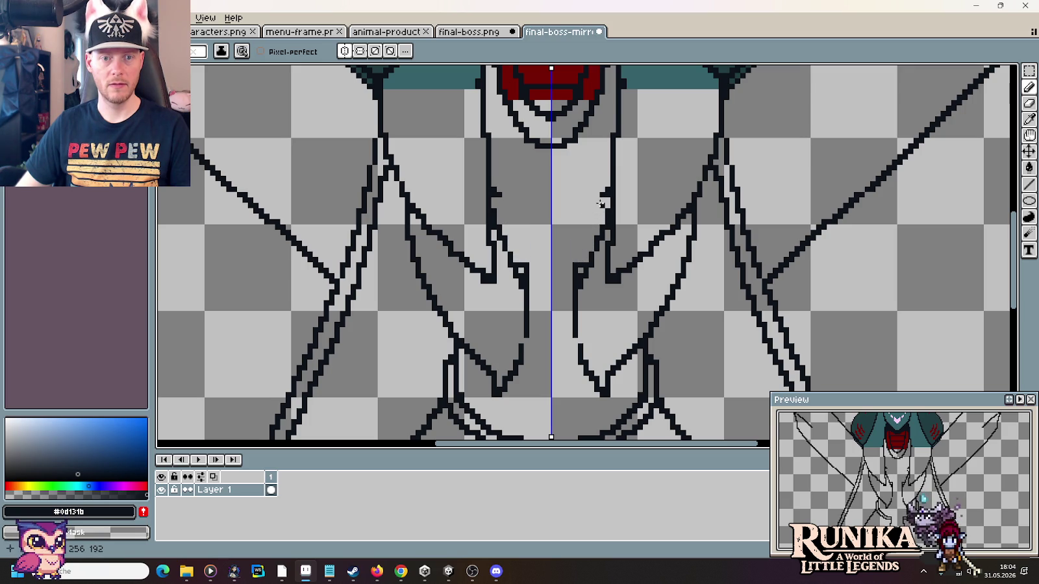
- Redraw the mirrored inner abdomen line, undoing a first attempt
mouse_move(574, 265)
mouse_down()
mouse_move(604, 194)
mouse_move(578, 244)
mouse_up()
key(ctrl+z)
key(ctrl+z)
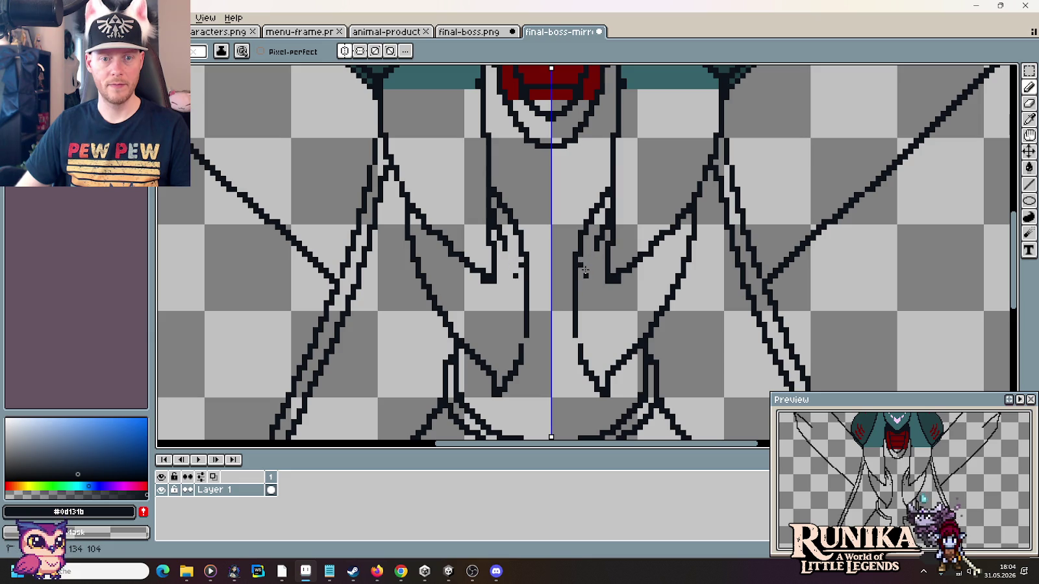
key(ctrl+z)
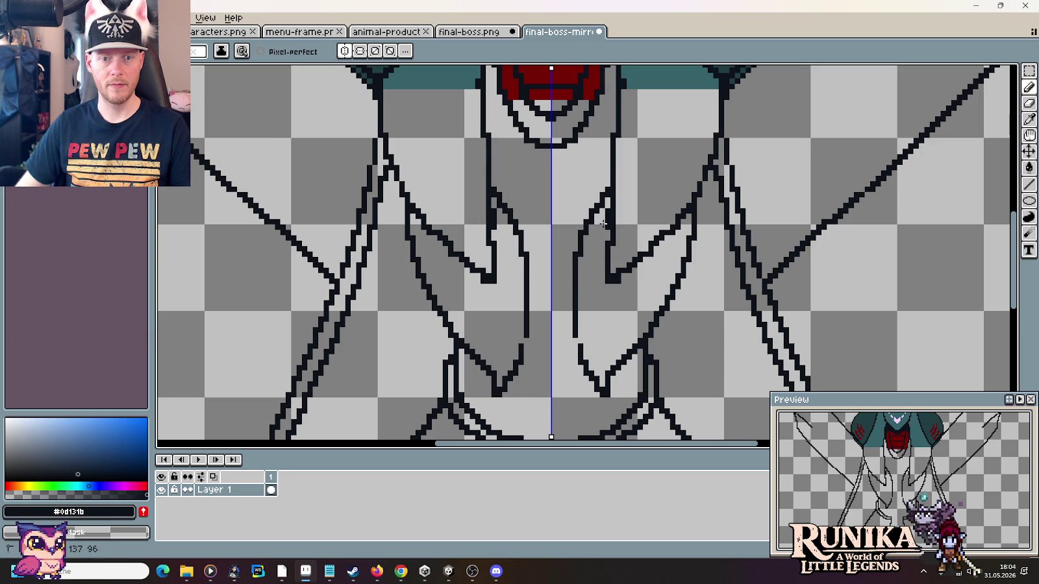
drag(577, 268, 604, 216)
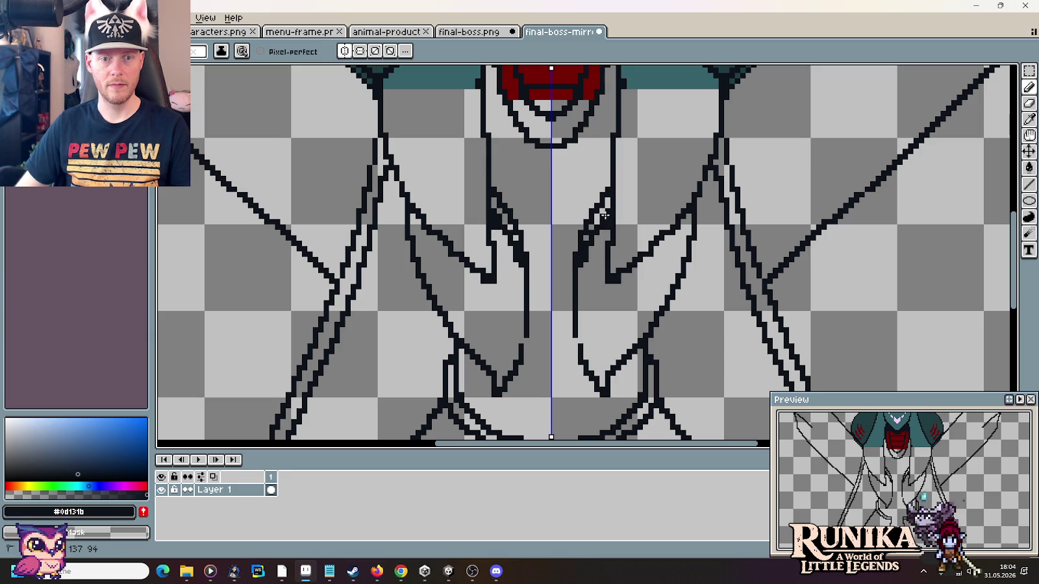
scroll(603, 235, down, 1)
scroll(601, 256, down, 1)
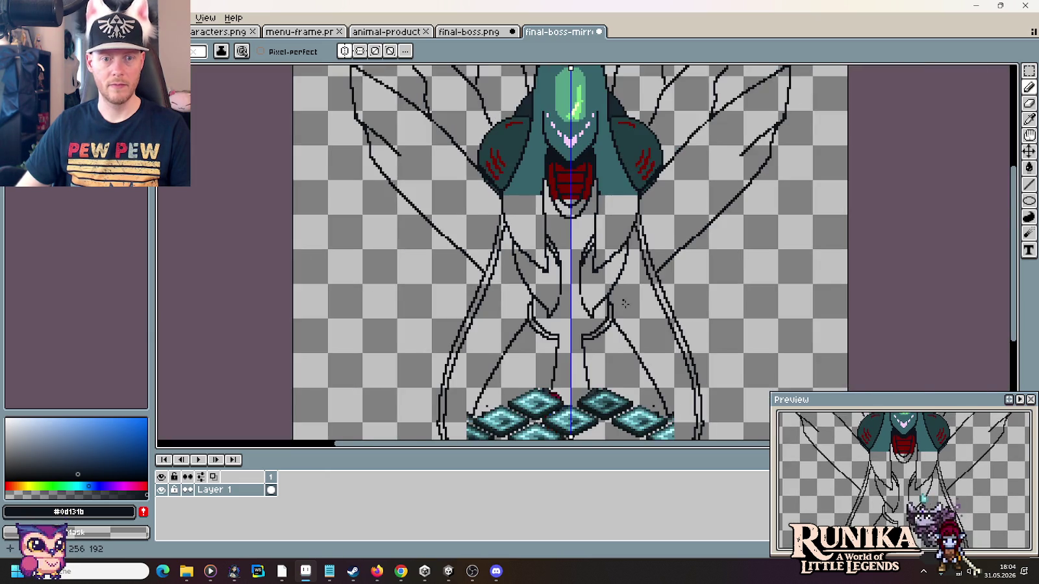
scroll(598, 276, down, 2)
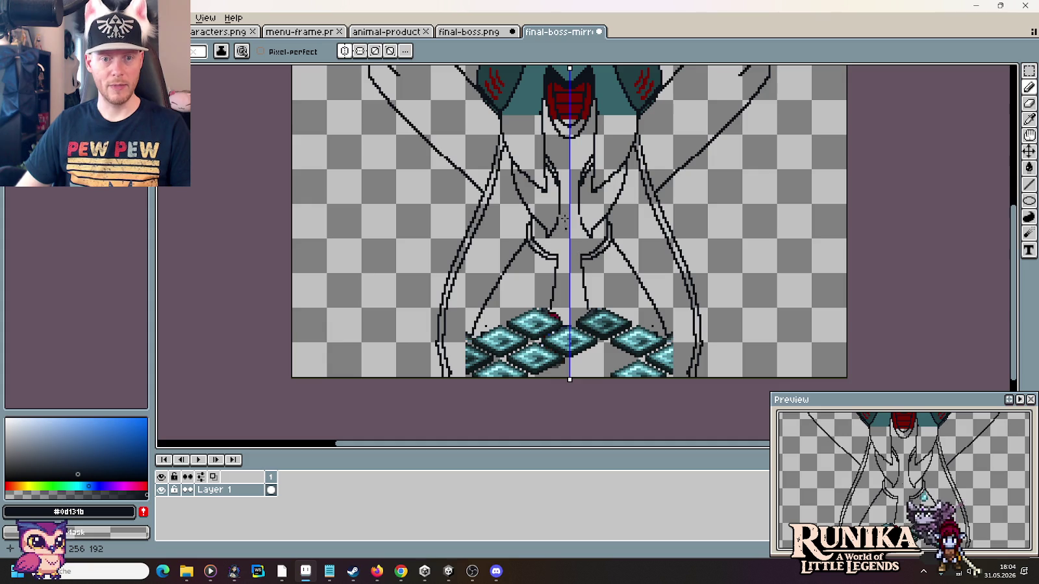
scroll(598, 138, up, 2)
- Check final-boss.png, then erase the black outline and leftover dark pixels beneath the red chest
click(484, 32)
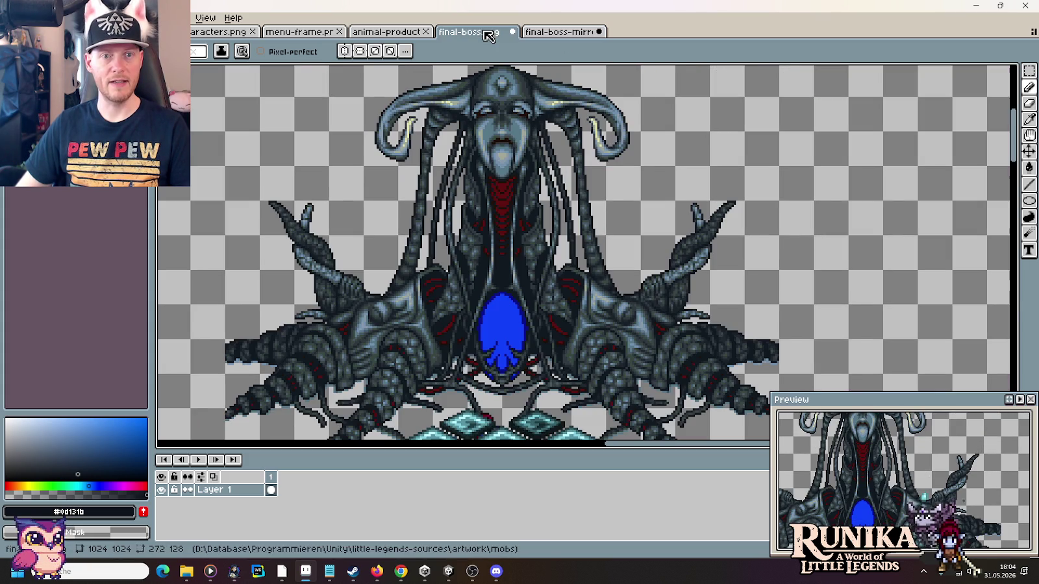
click(557, 31)
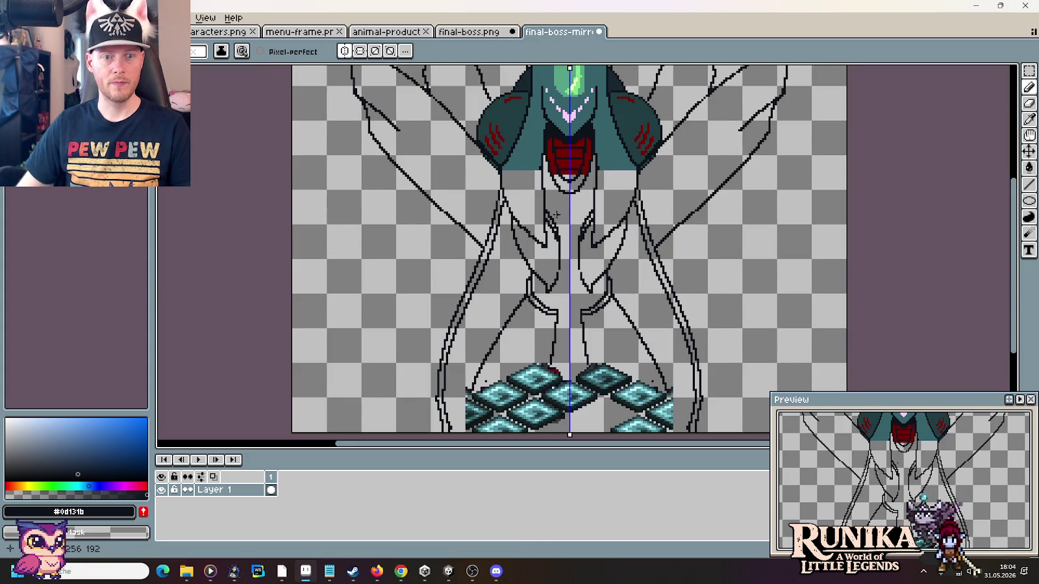
scroll(559, 187, up, 1)
scroll(558, 187, up, 1)
scroll(555, 217, up, 1)
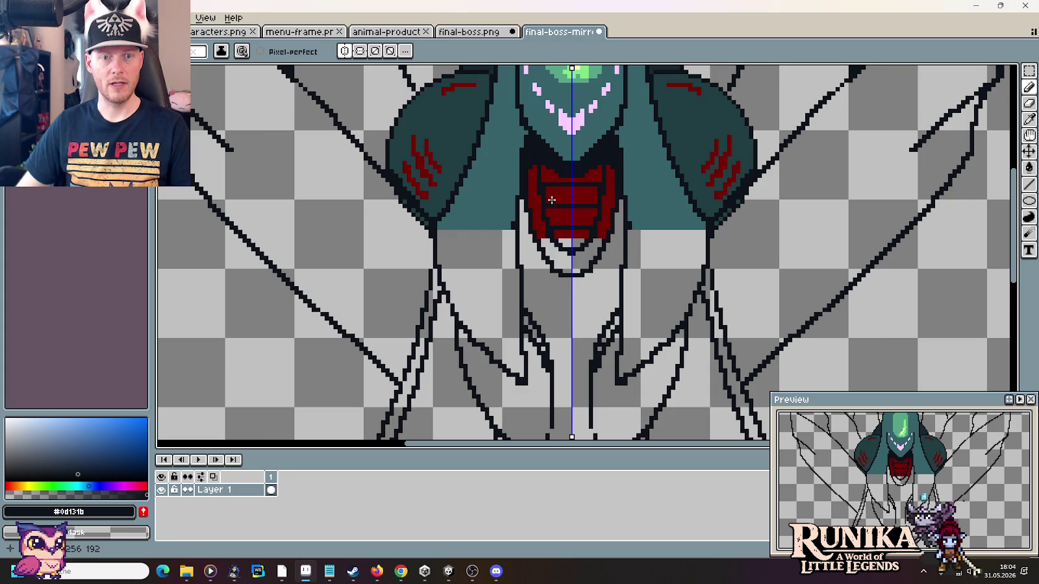
click(472, 32)
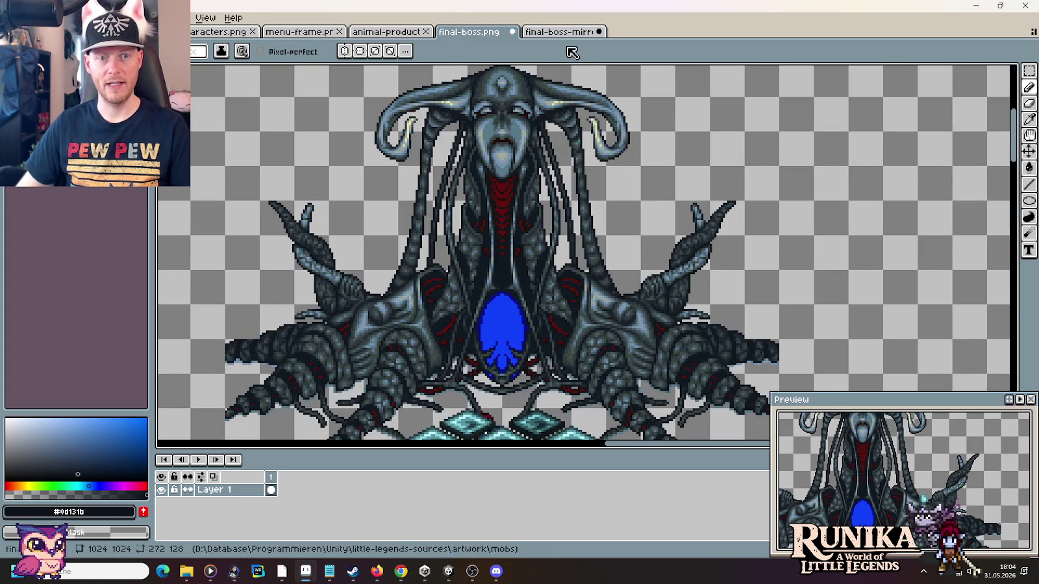
click(562, 32)
drag(577, 343, 563, 274)
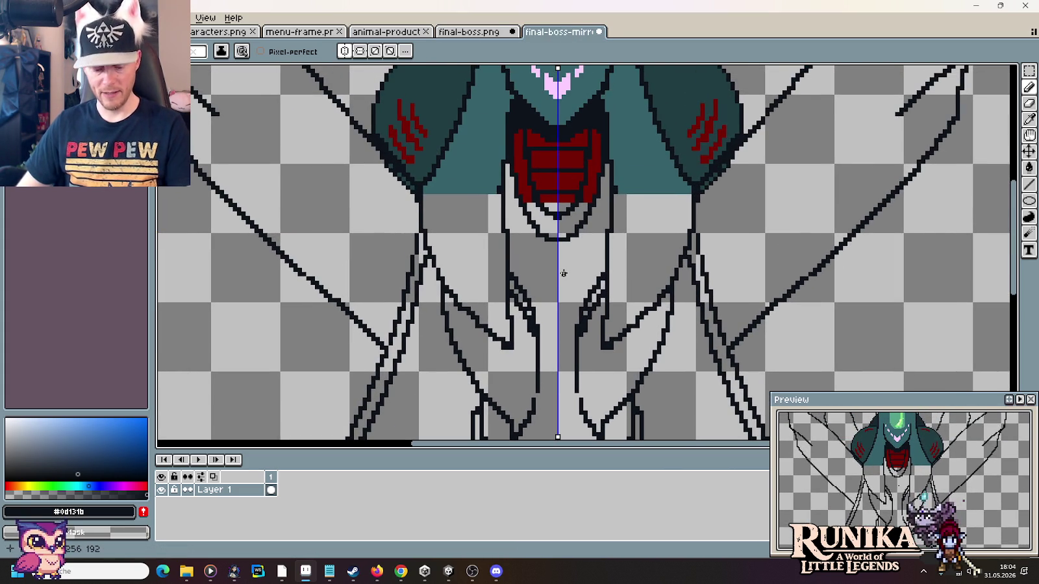
mouse_move(549, 240)
mouse_down()
mouse_move(541, 209)
mouse_move(534, 237)
mouse_up()
click(595, 210)
- Pick the chest's dark red and paint mirrored red stripes just below the chest
alt+click(560, 160)
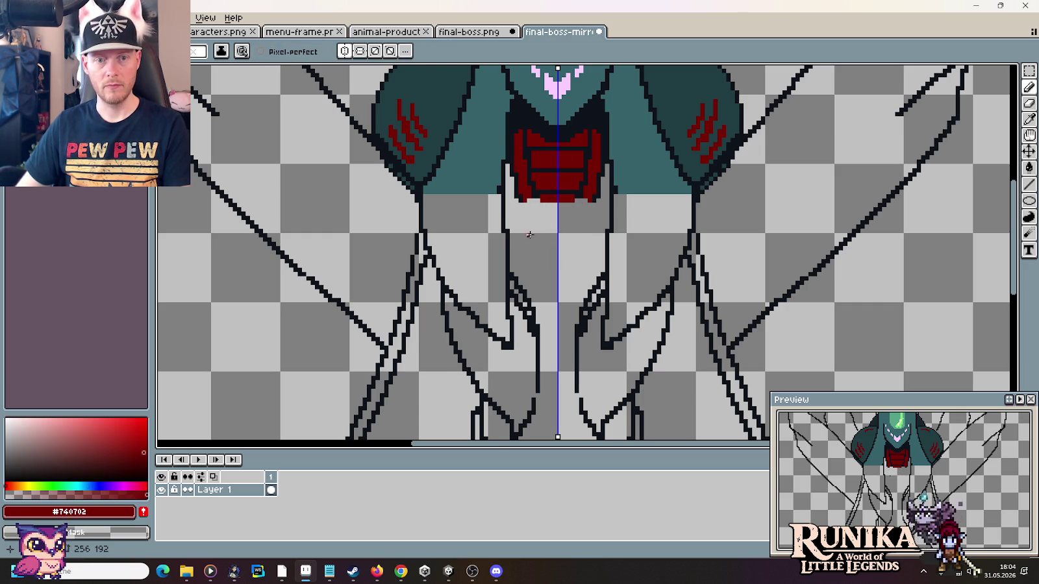
mouse_move(523, 234)
mouse_down()
mouse_move(557, 232)
mouse_move(571, 260)
mouse_up()
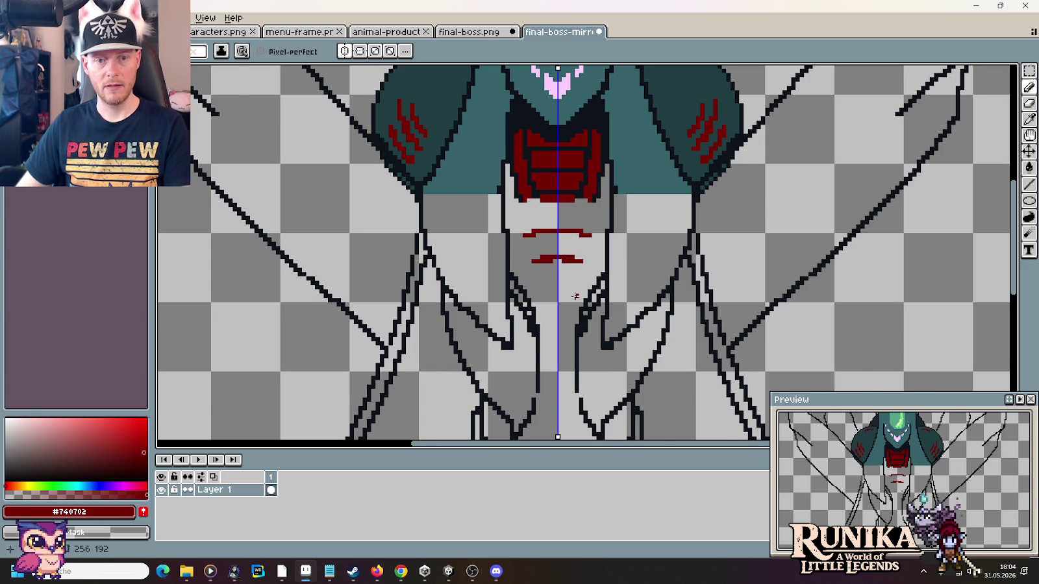
scroll(575, 298, down, 2)
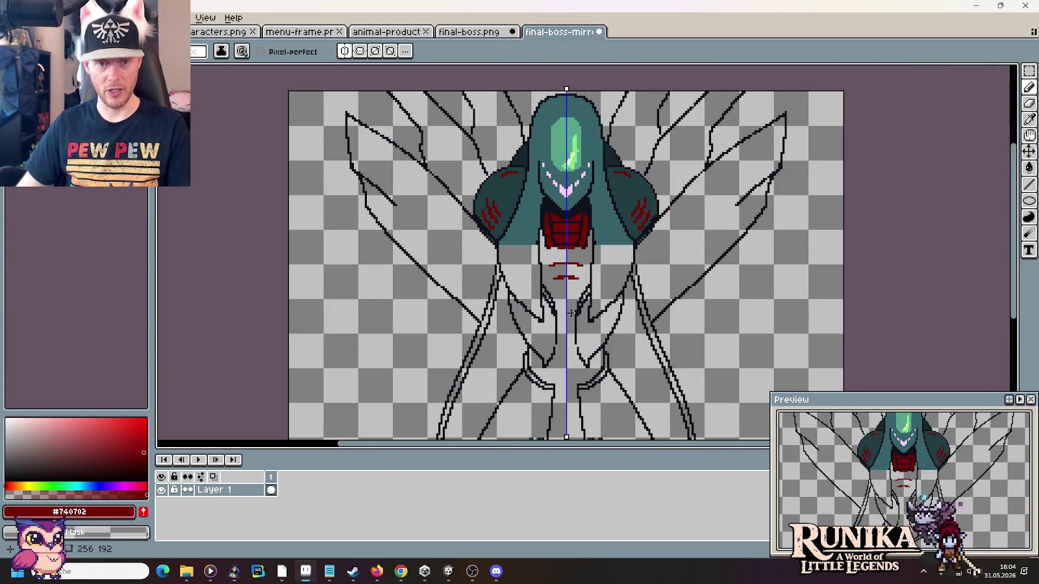
scroll(571, 320, up, 1)
scroll(567, 312, up, 1)
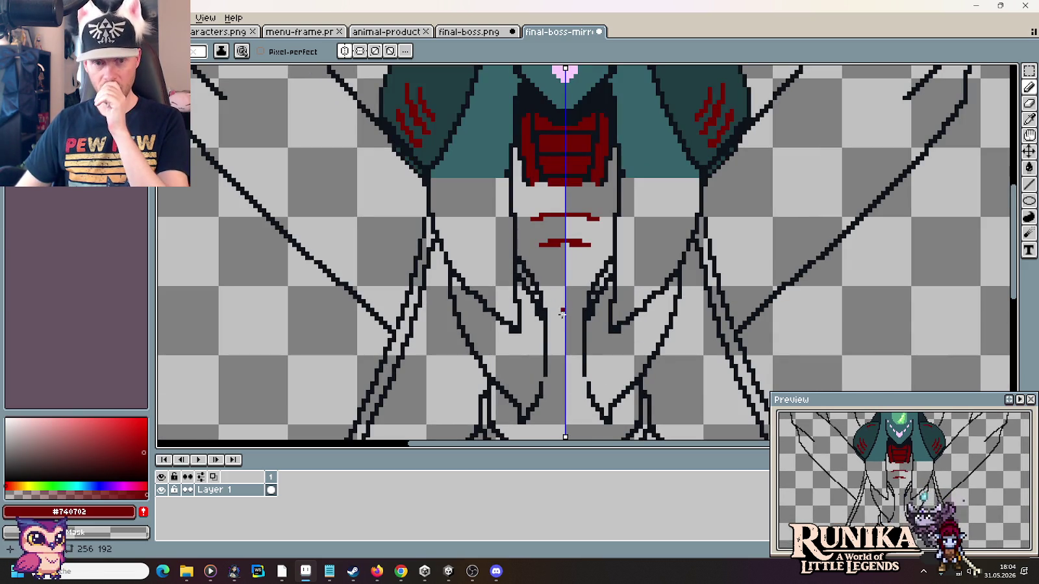
drag(550, 273, 562, 272)
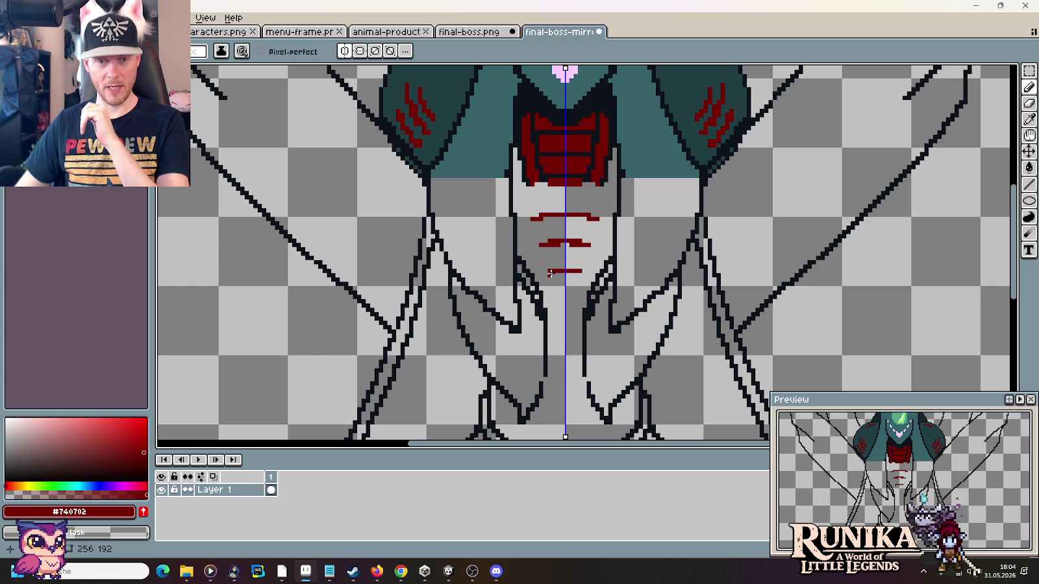
- Add more mirrored red stripes and centre-line marks down to the abdomen's base
scroll(587, 187, down, 5)
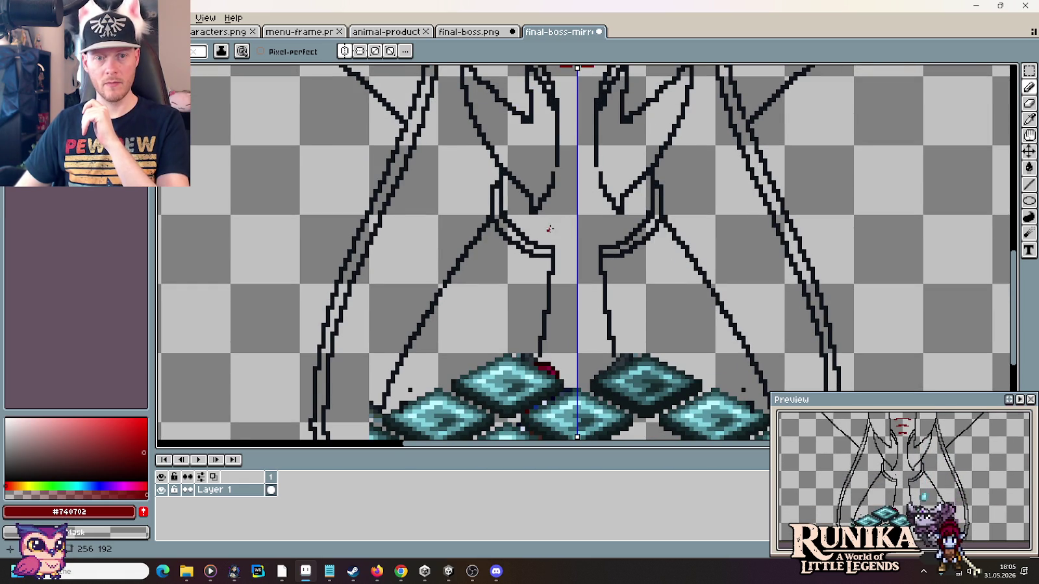
mouse_move(548, 228)
mouse_down()
mouse_move(574, 232)
mouse_move(576, 211)
mouse_up()
mouse_move(575, 173)
mouse_down()
mouse_move(594, 264)
mouse_move(606, 230)
mouse_up()
click(596, 230)
click(596, 208)
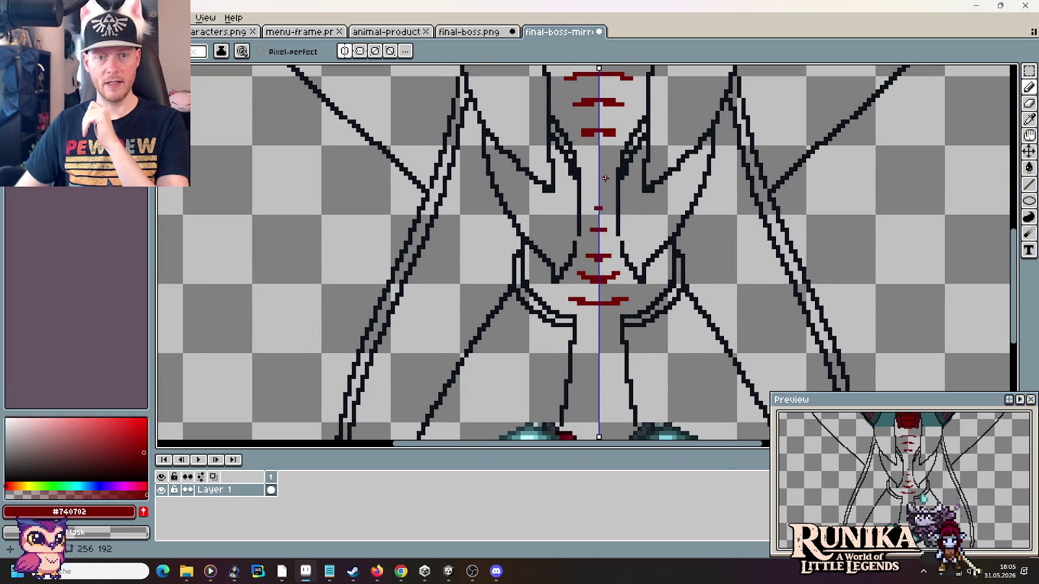
click(597, 161)
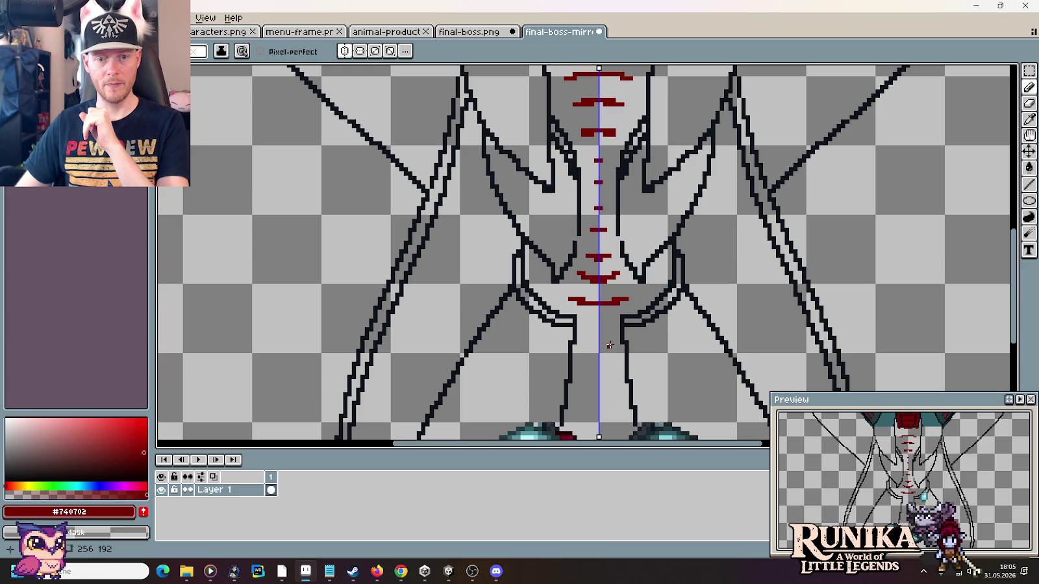
mouse_move(583, 324)
mouse_down()
mouse_move(597, 324)
mouse_move(597, 396)
mouse_move(620, 417)
mouse_up()
- Reframe the sprite with the floor tiles visible and save final-boss-mirror.png
scroll(620, 418, down, 2)
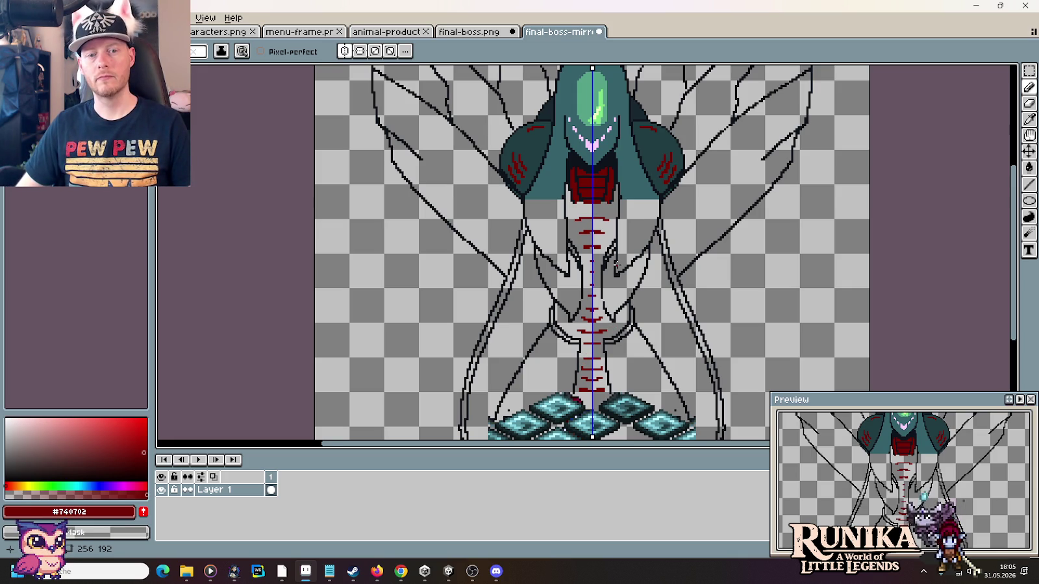
scroll(727, 137, up, 2)
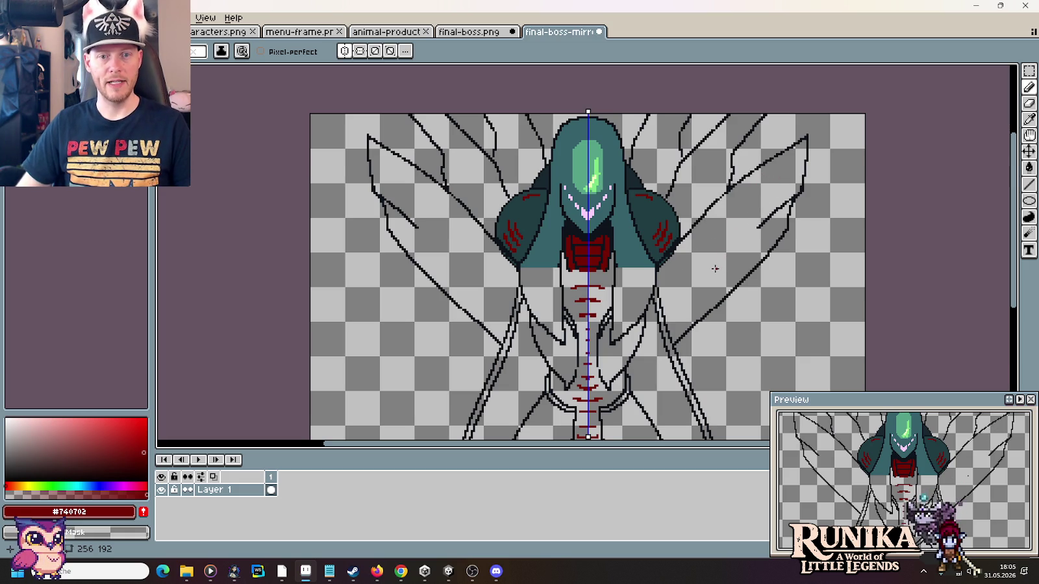
mouse_move(705, 290)
mouse_down()
mouse_move(712, 225)
mouse_move(698, 176)
mouse_move(700, 207)
mouse_up()
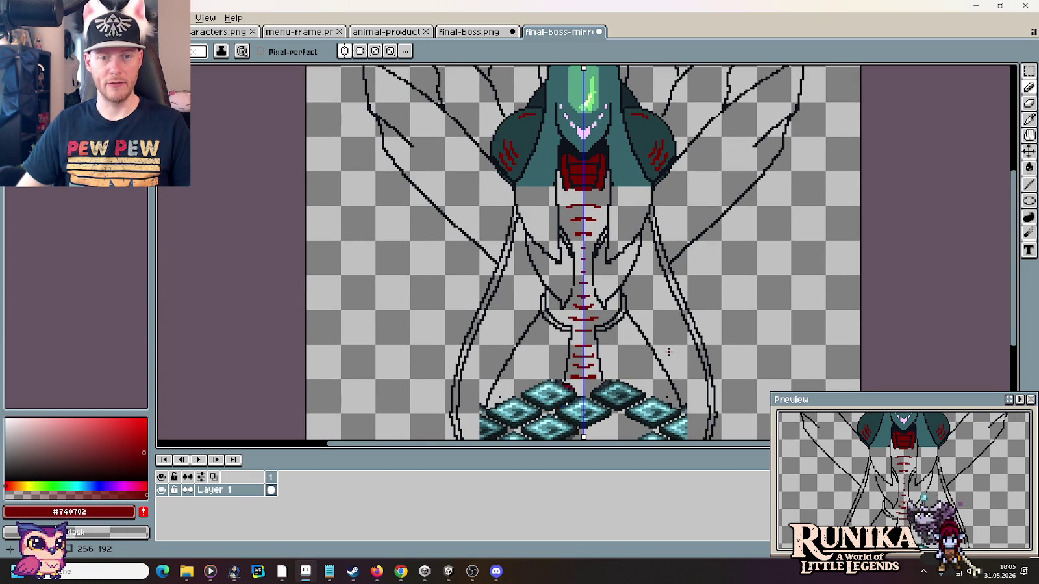
drag(675, 207, 670, 236)
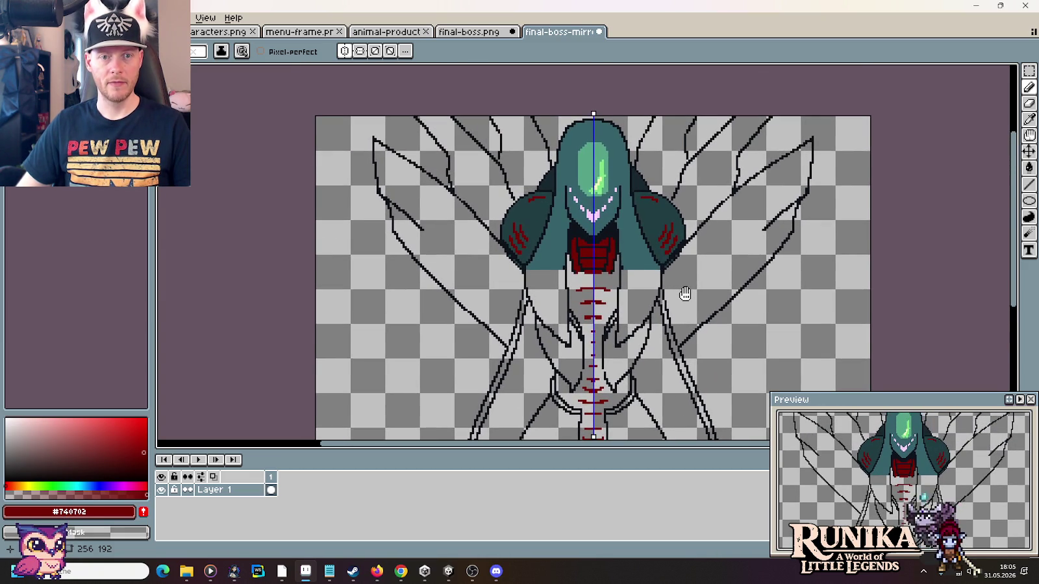
key(ctrl+s)
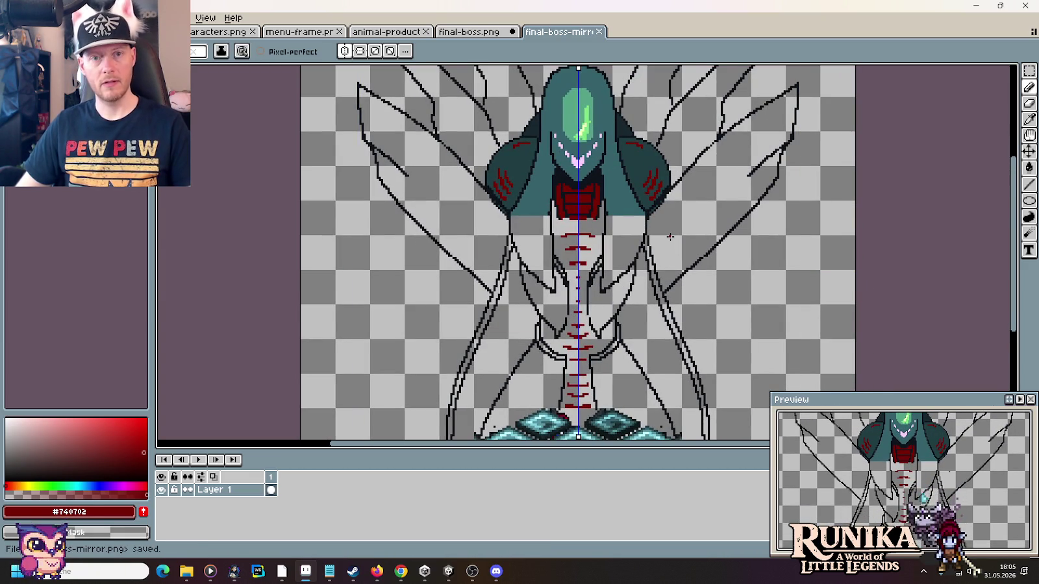
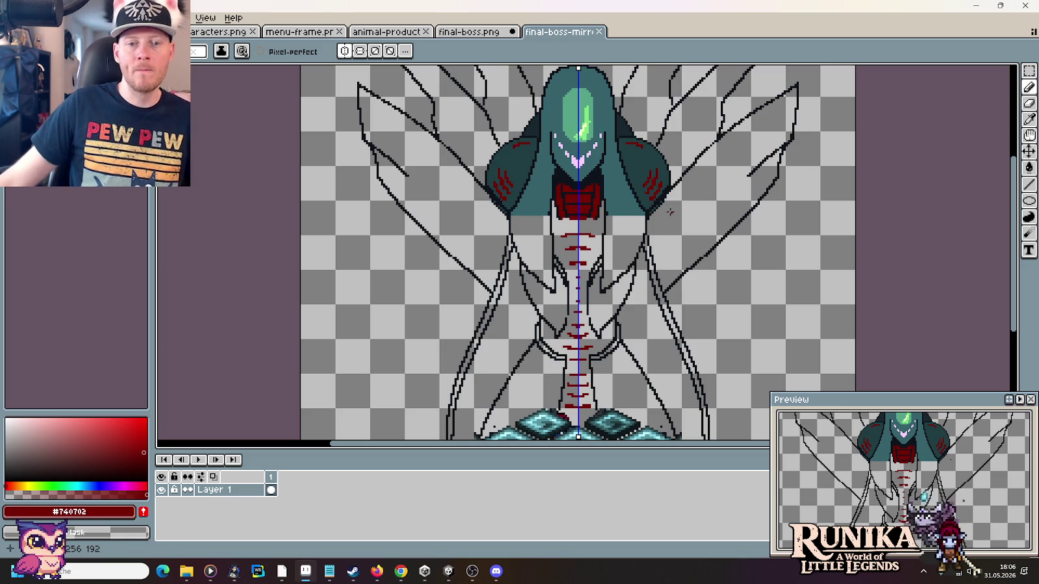
- Look over the mirrored boss sketch, then bring up the final-boss.png sprite sheet
scroll(598, 349, down, 3)
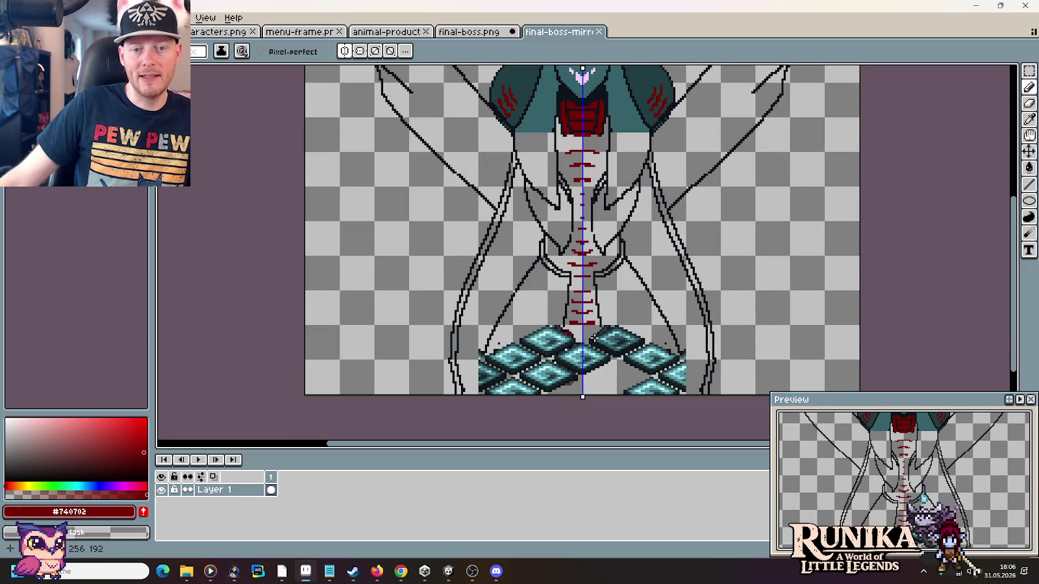
scroll(727, 313, up, 3)
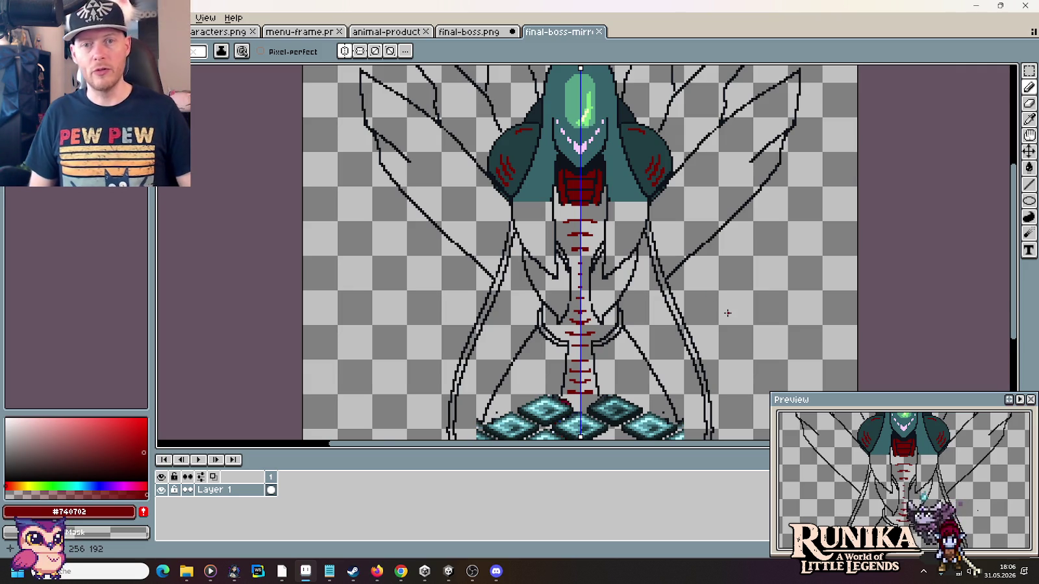
scroll(710, 232, down, 2)
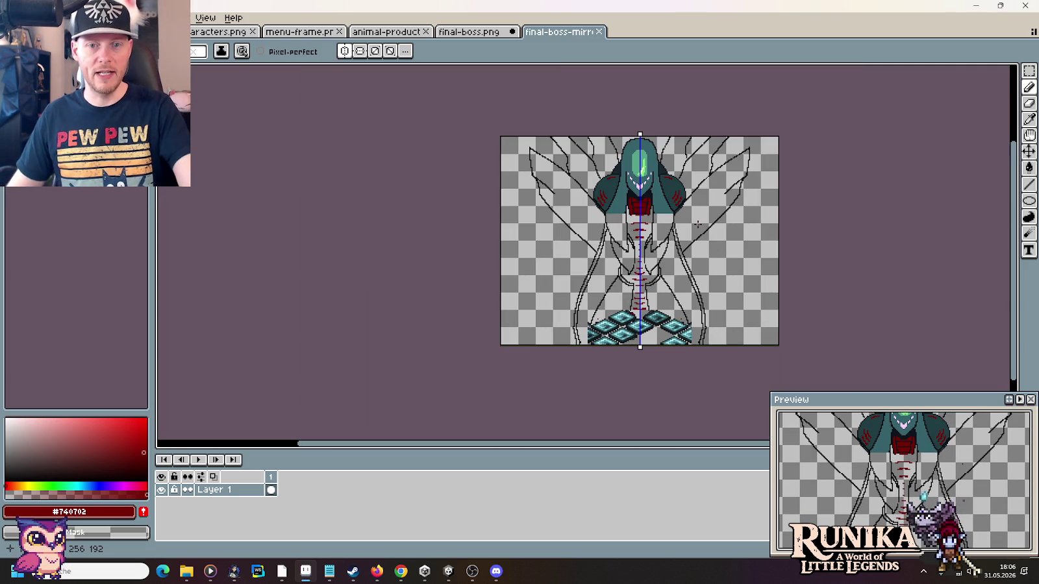
scroll(695, 183, right, 1)
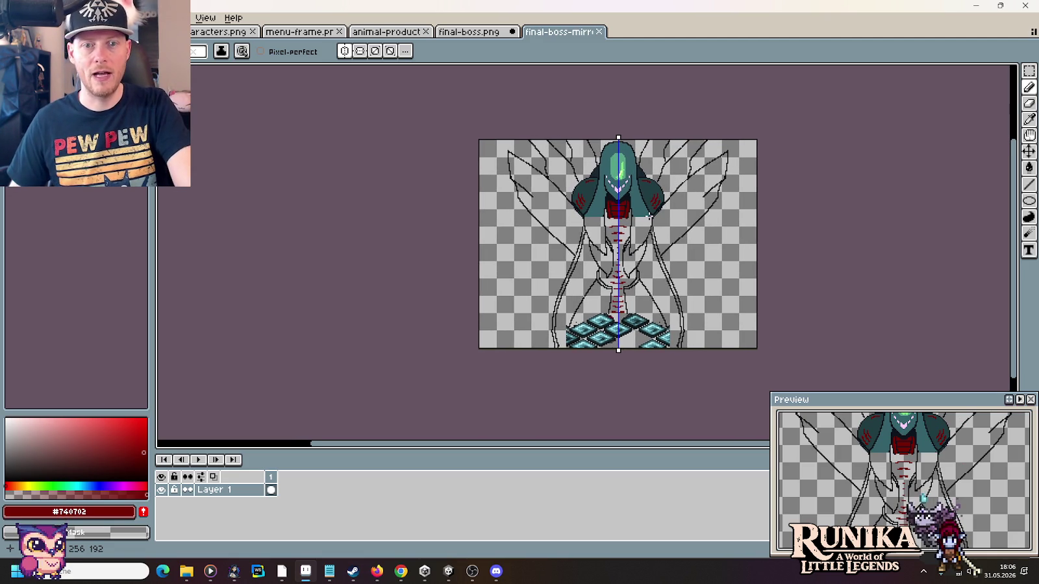
scroll(619, 231, up, 1)
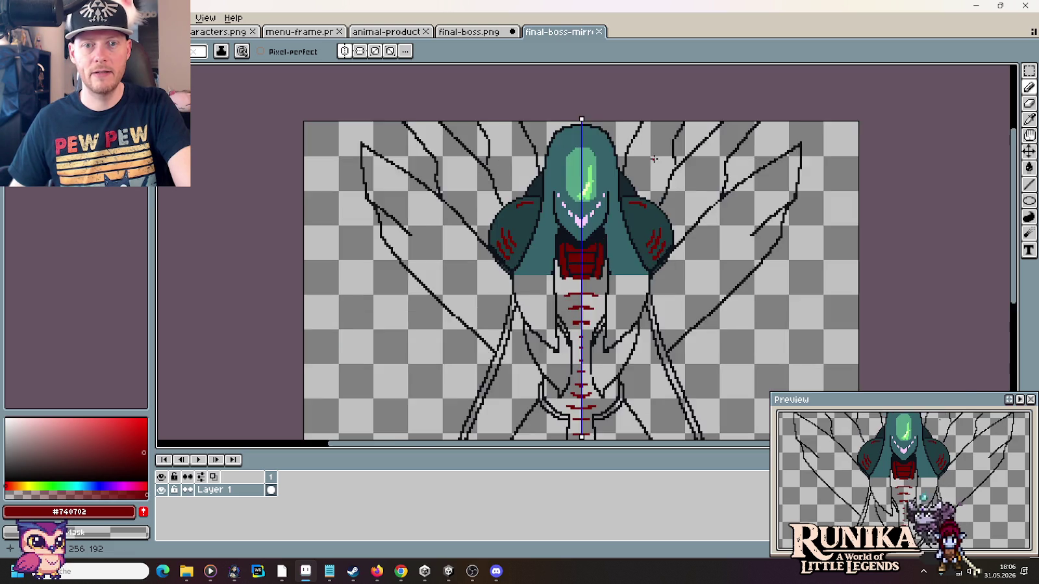
scroll(654, 187, up, 1)
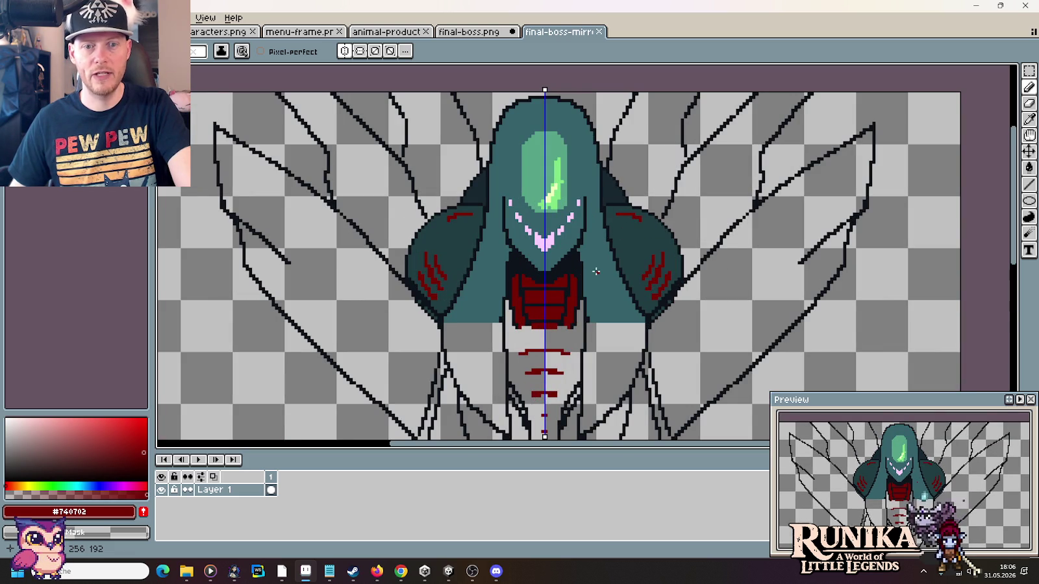
key(ctrl+shift+Tab)
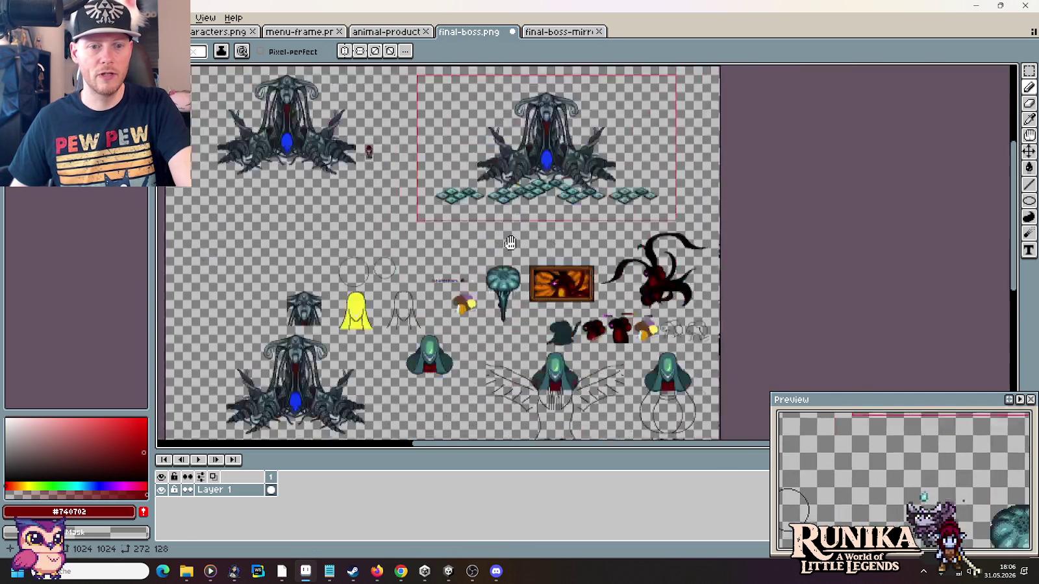
- Inspect the green Geisterflam. colour ramp on the sheet, then go back to final-boss-mirror
drag(517, 259, 516, 148)
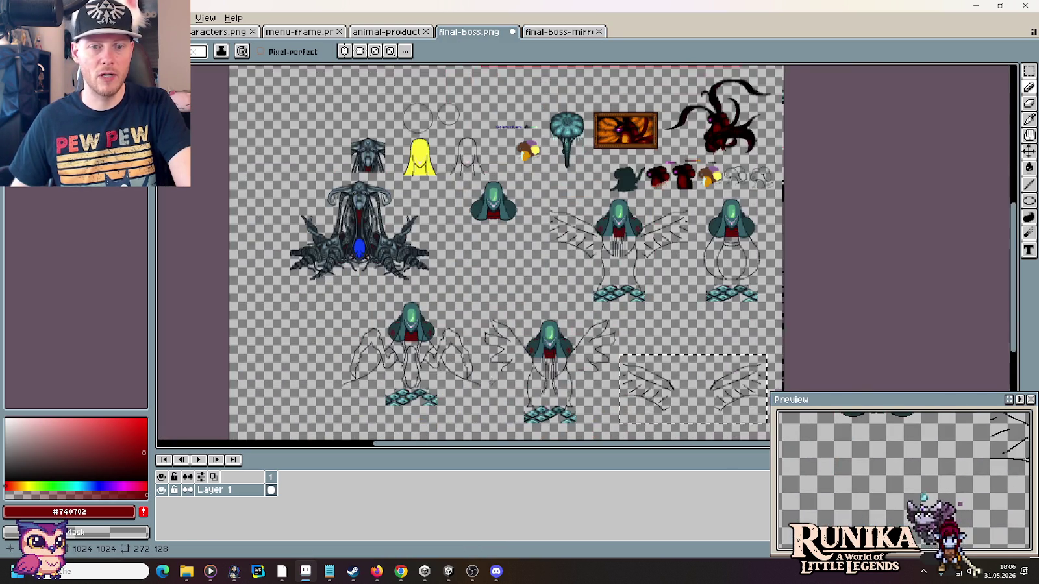
scroll(516, 148, up, 1)
scroll(517, 148, down, 1)
scroll(592, 173, up, 2)
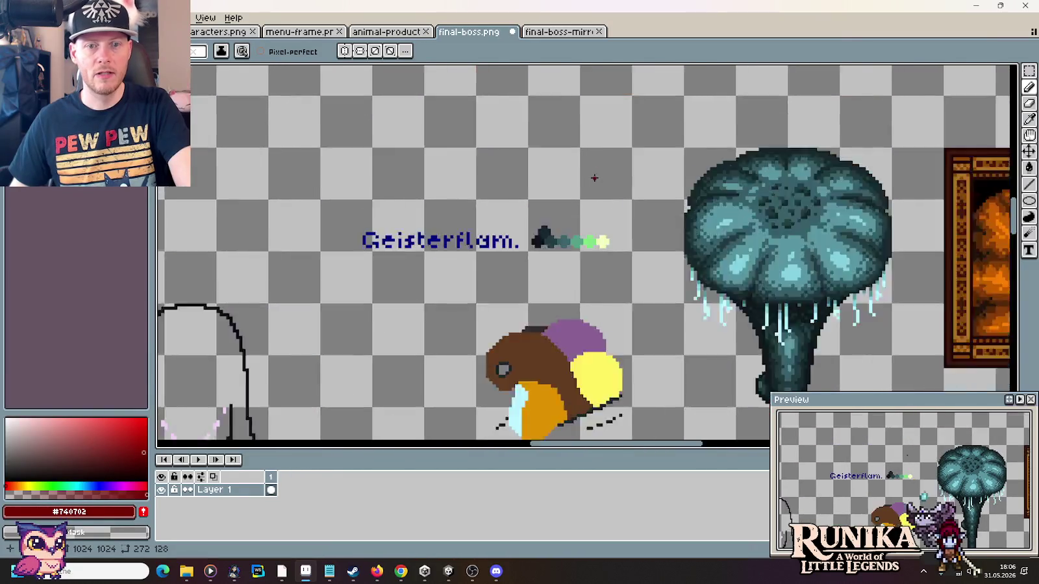
scroll(550, 243, up, 2)
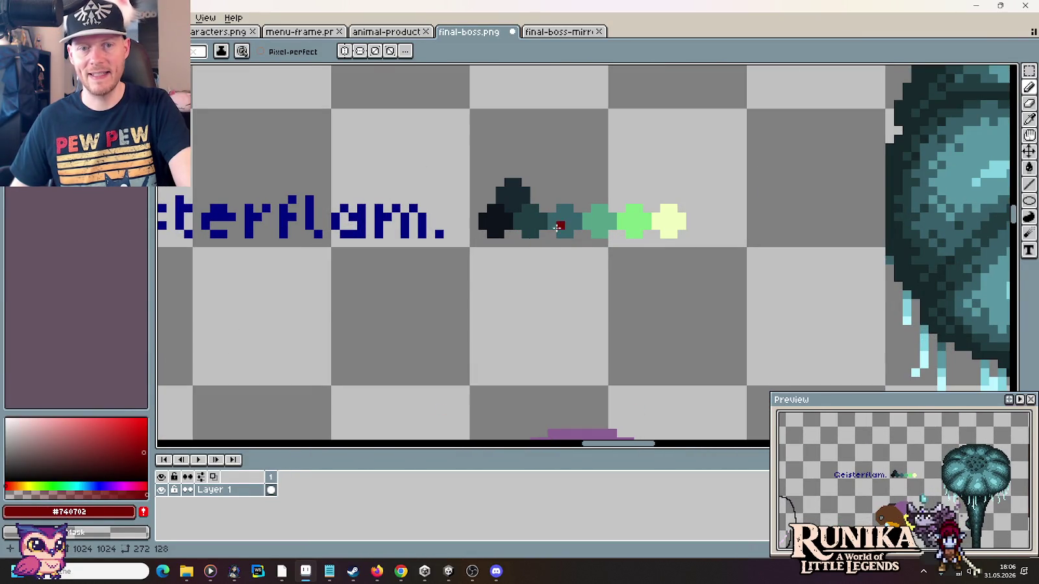
click(542, 32)
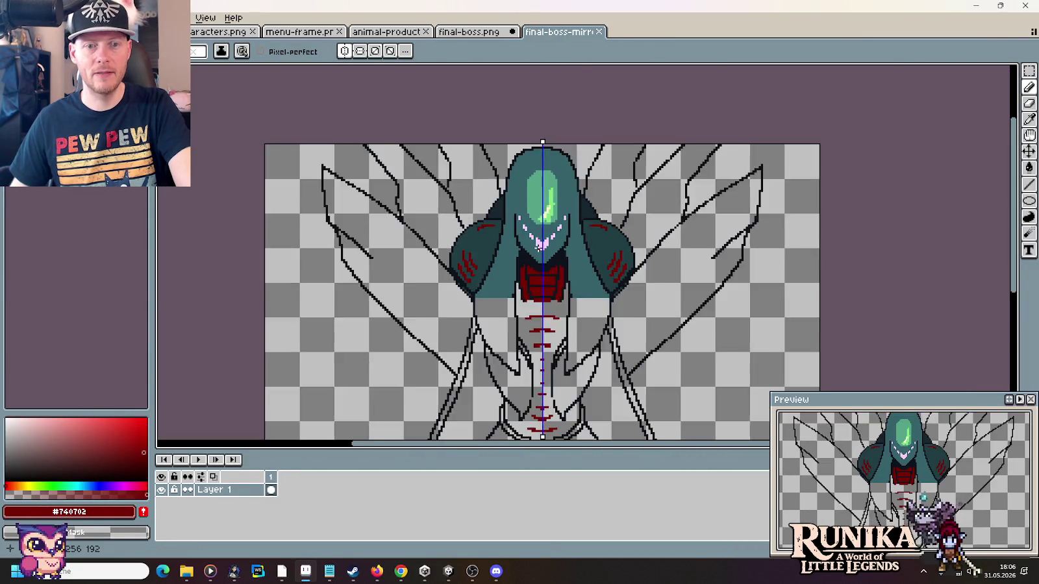
scroll(533, 246, down, 2)
scroll(579, 329, down, 2)
scroll(580, 273, up, 2)
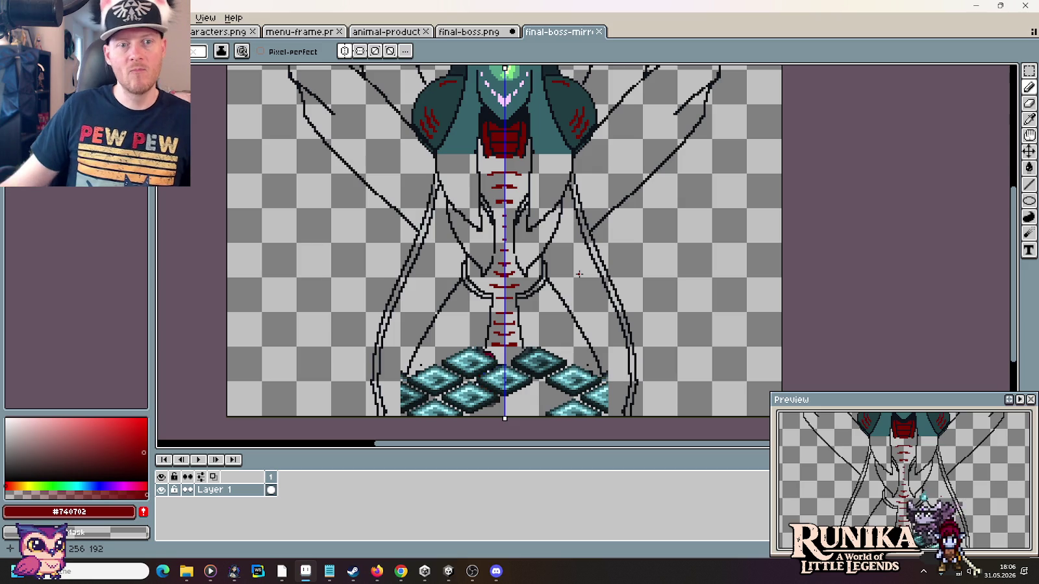
drag(630, 142, 627, 214)
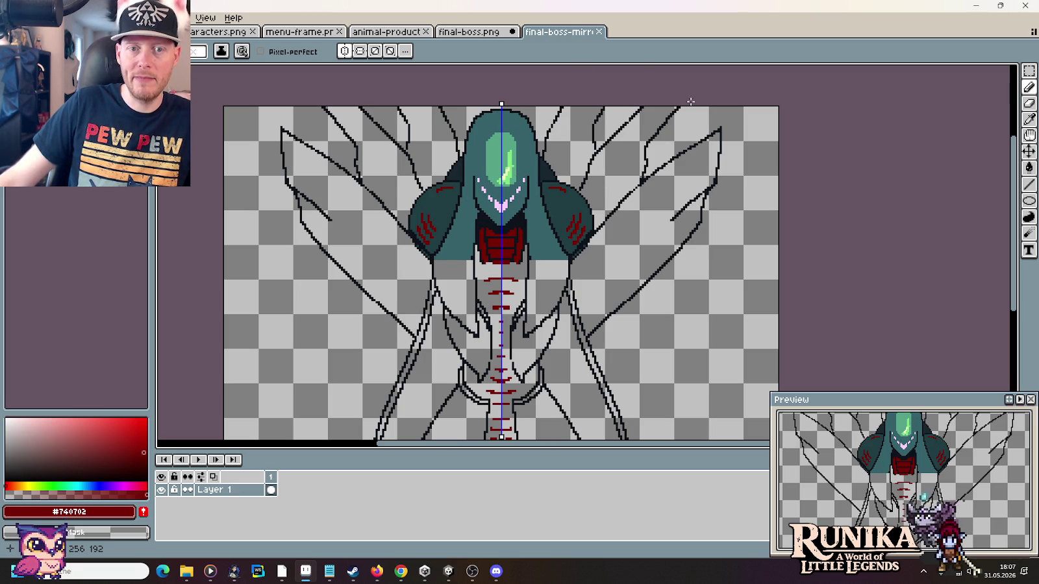
drag(633, 333, 632, 172)
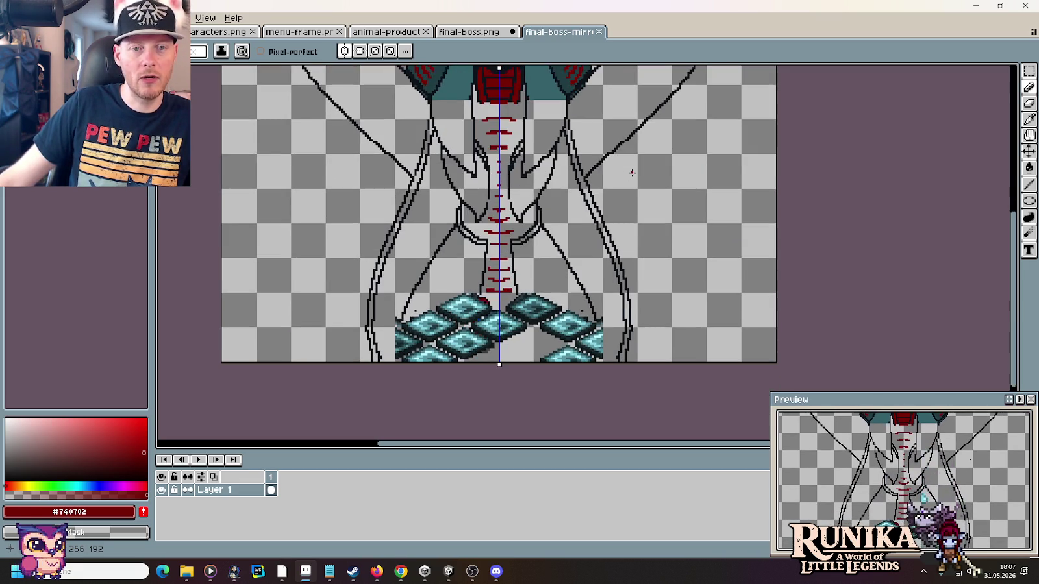
scroll(638, 171, up, 1)
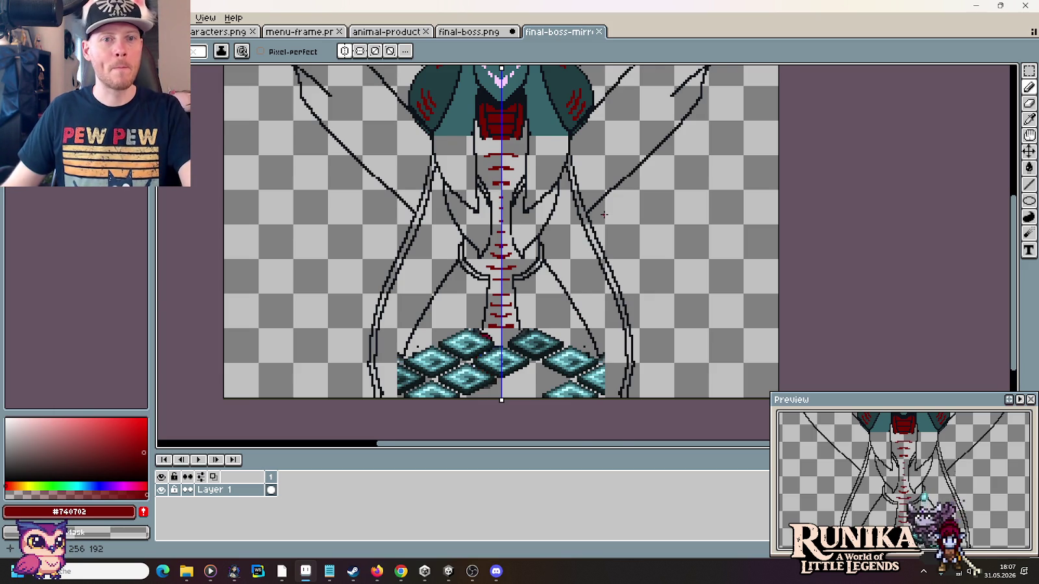
drag(603, 215, 607, 329)
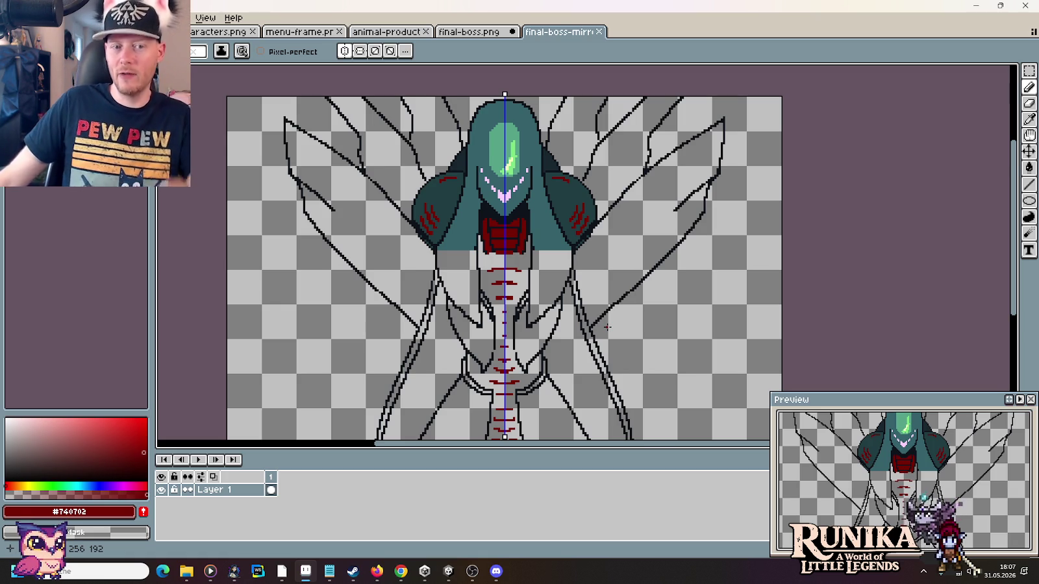
- Turn off vertical symmetry mirroring on the boss sprite
scroll(607, 326, down, 2)
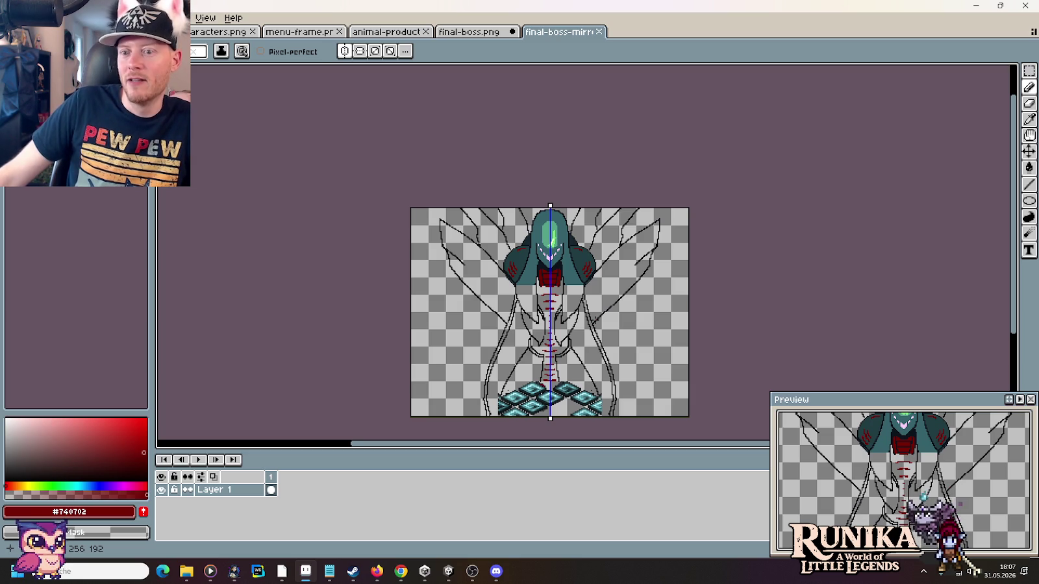
scroll(586, 330, up, 2)
scroll(585, 330, down, 2)
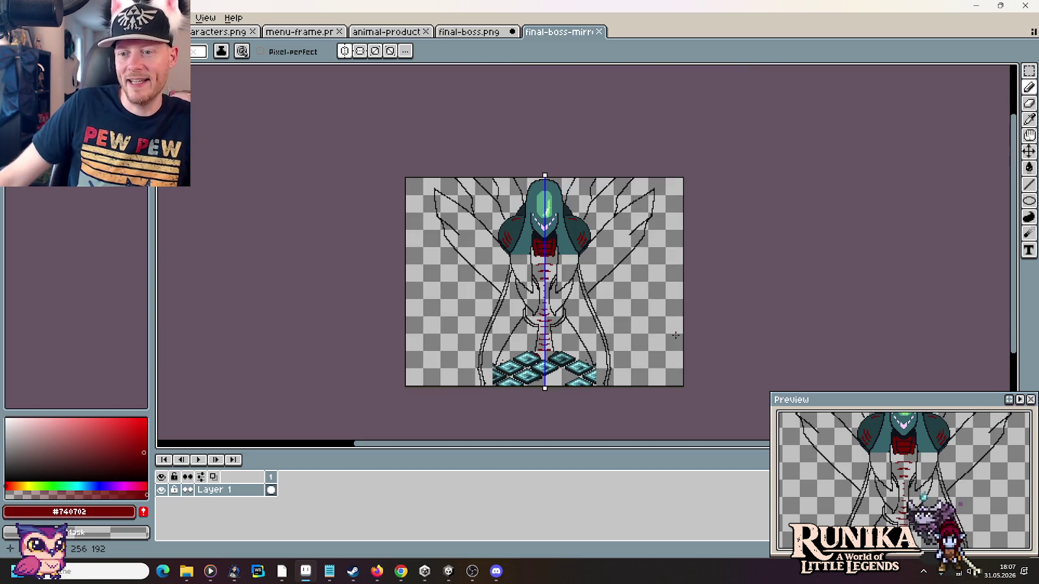
click(344, 51)
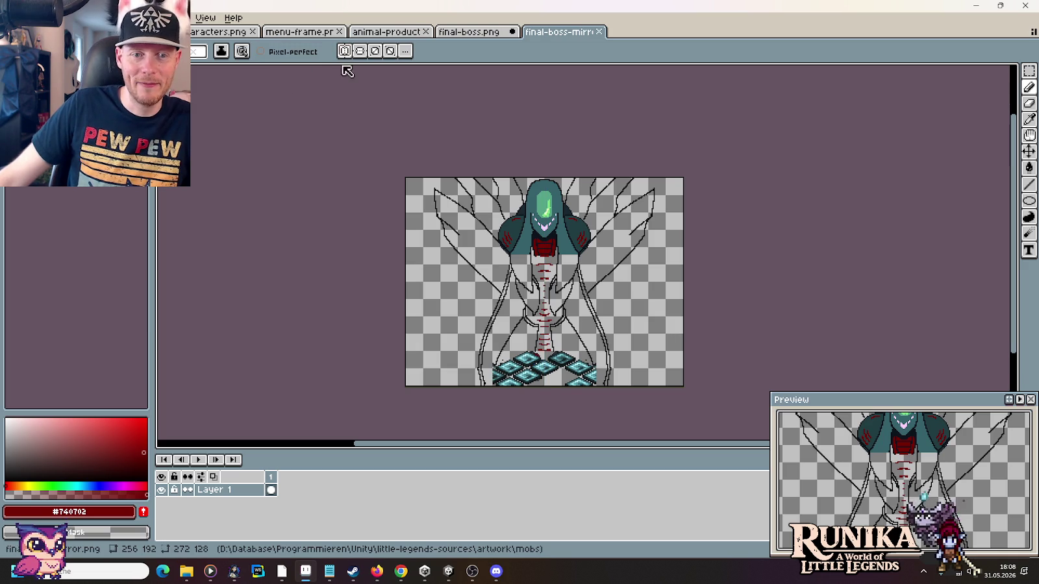
scroll(570, 321, up, 1)
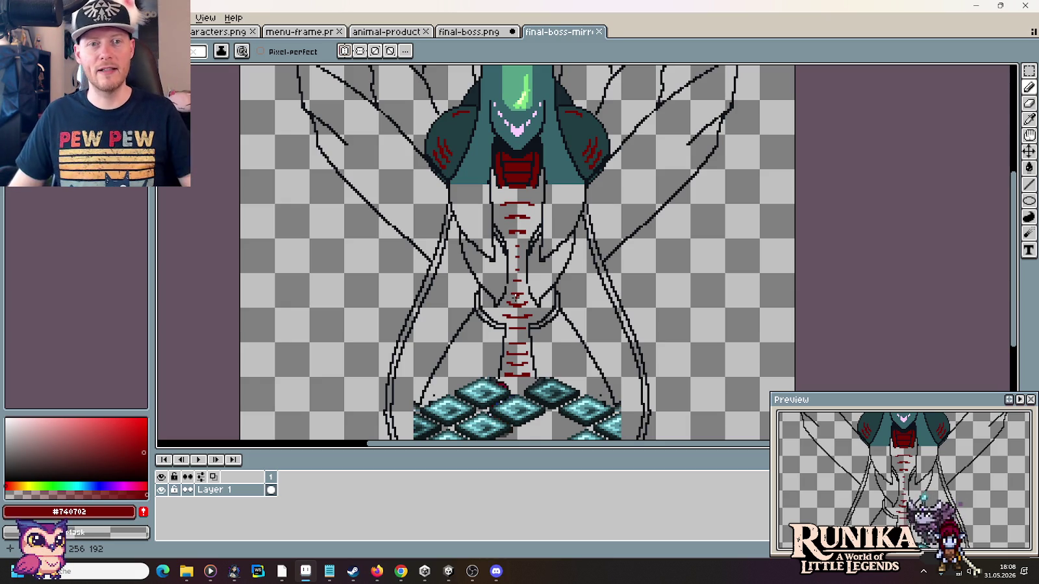
- Glance at final-boss.png, then review the mirrored sprite's head and body
click(461, 32)
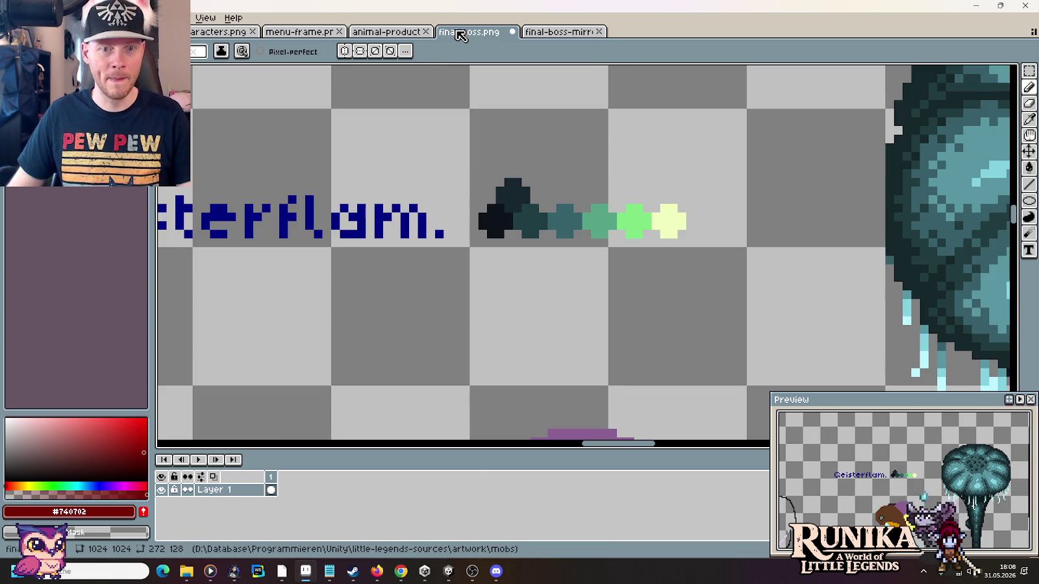
click(539, 34)
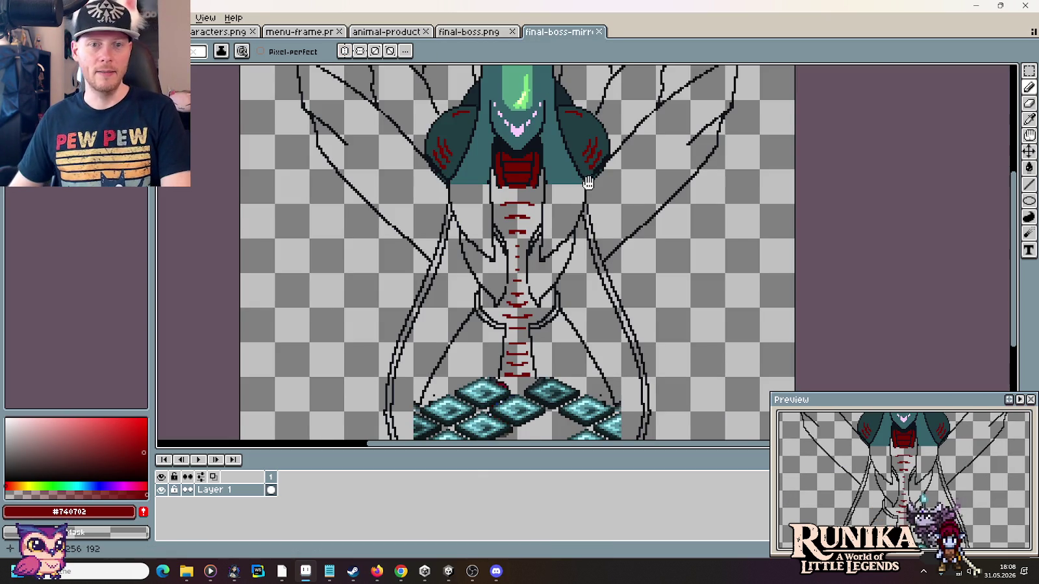
drag(586, 176, 578, 234)
mouse_move(594, 347)
mouse_down()
mouse_move(592, 243)
mouse_move(587, 353)
mouse_up()
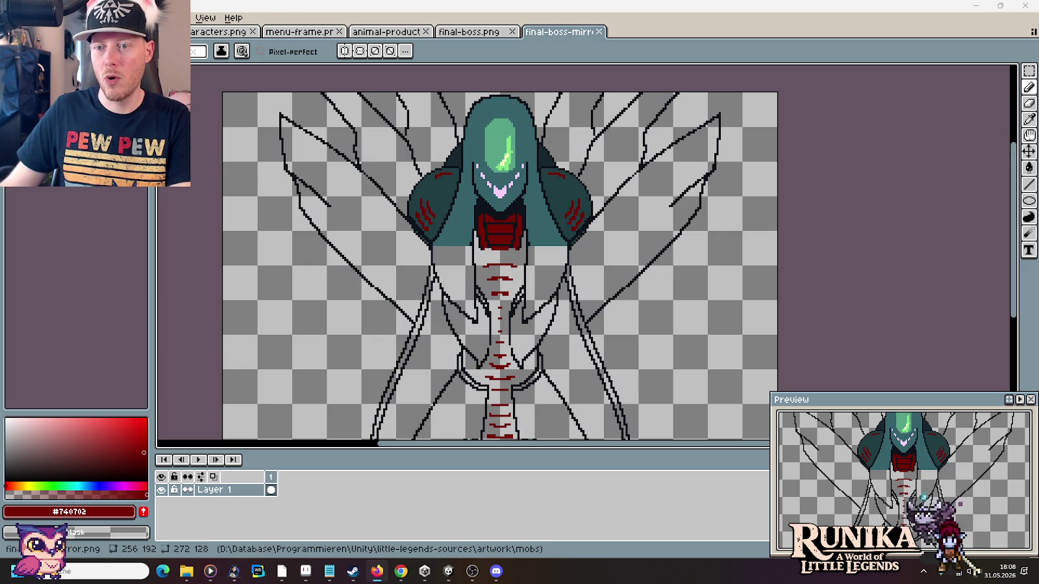
- Close the boss sprite image results tab in Chrome
click(400, 571)
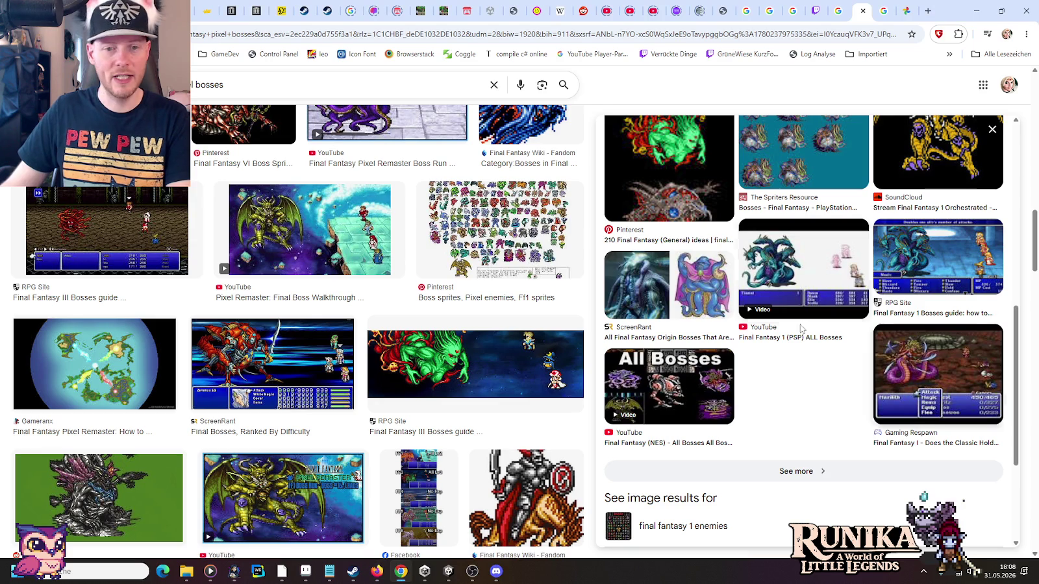
click(722, 11)
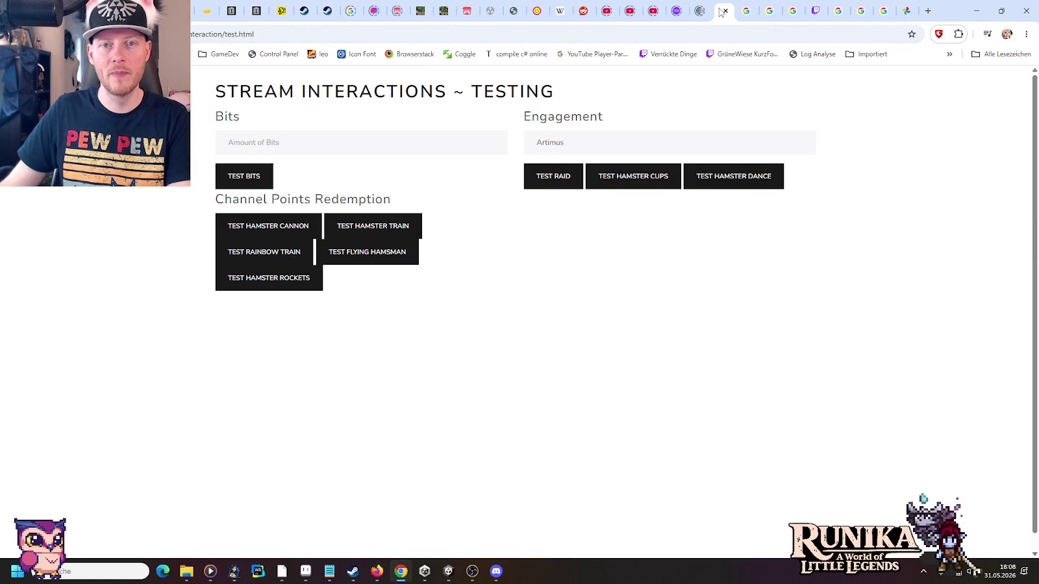
click(740, 13)
click(748, 11)
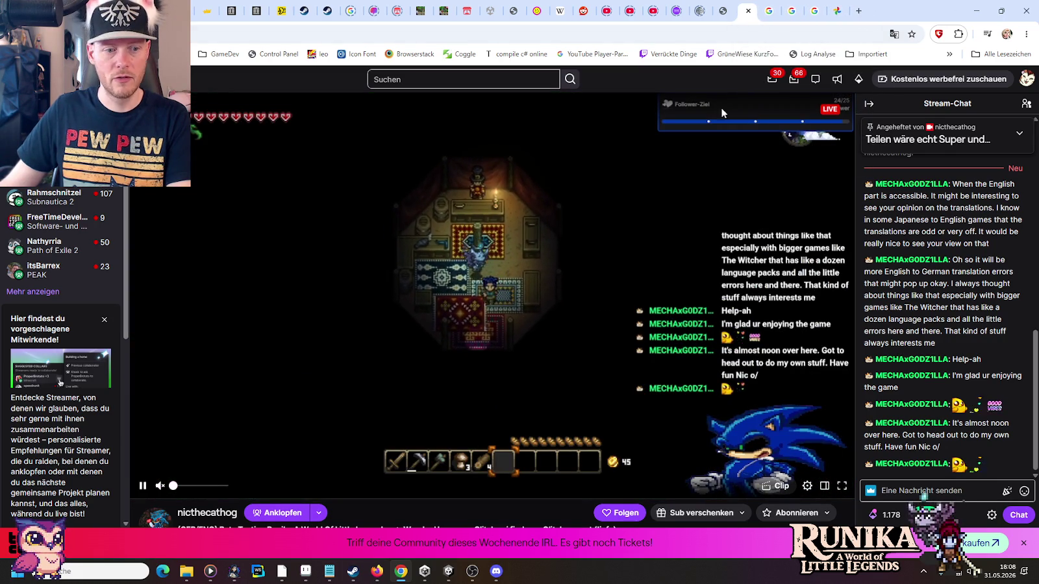
scroll(598, 255, down, 1)
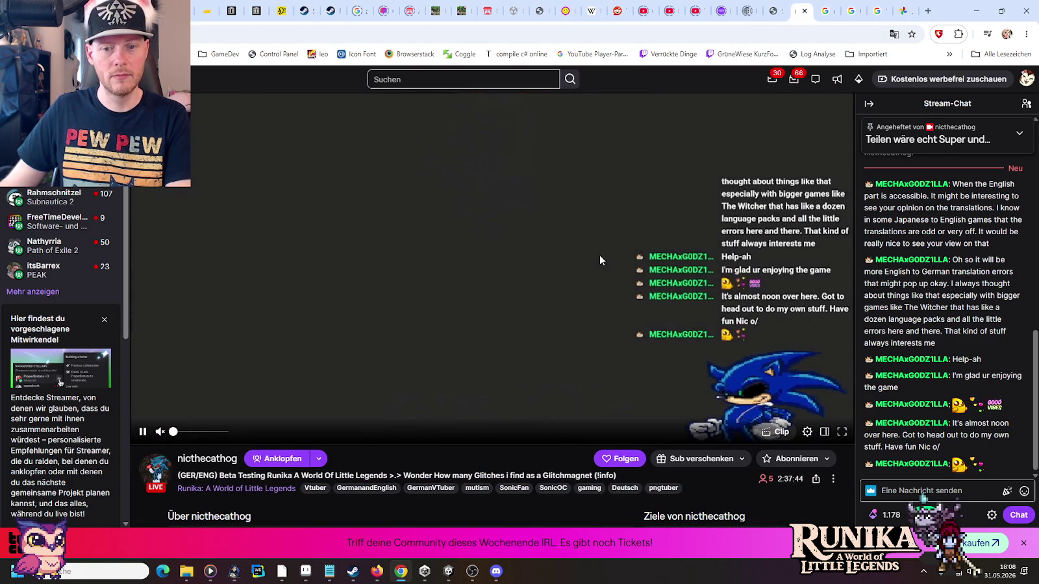
scroll(599, 254, up, 1)
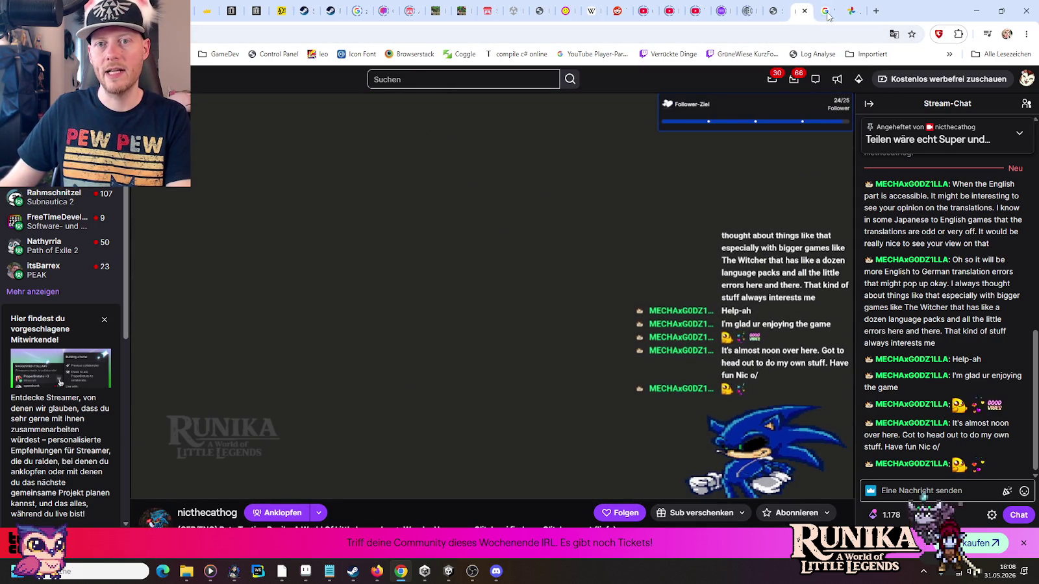
mouse_move(519, 268)
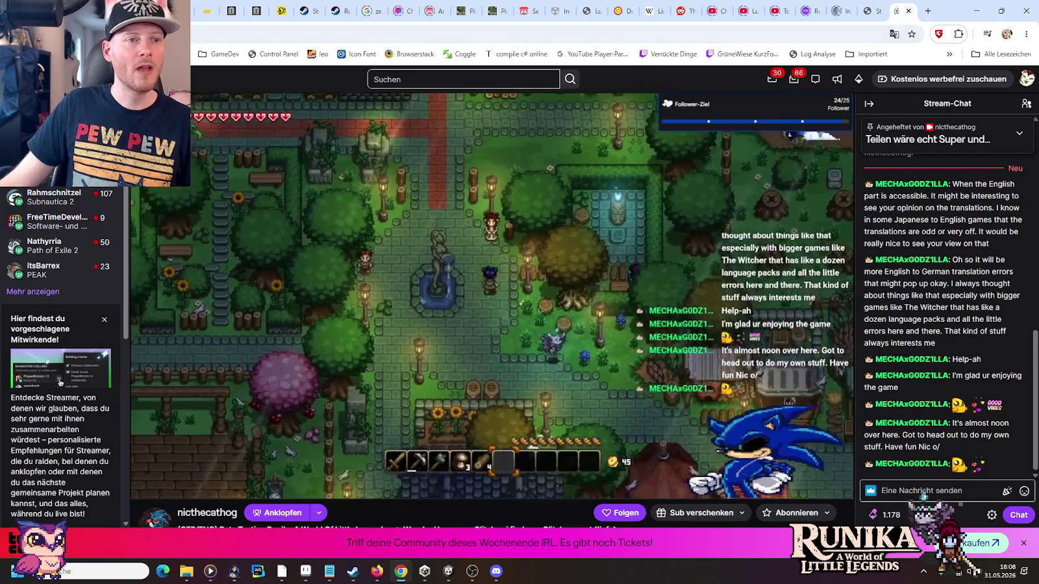
key(ctrl+l)
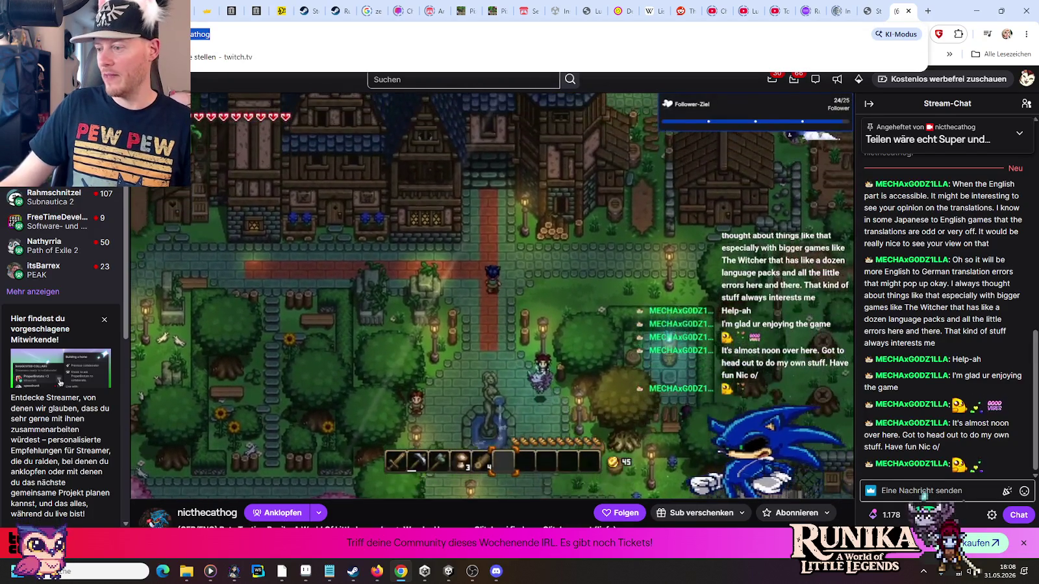
key(Escape)
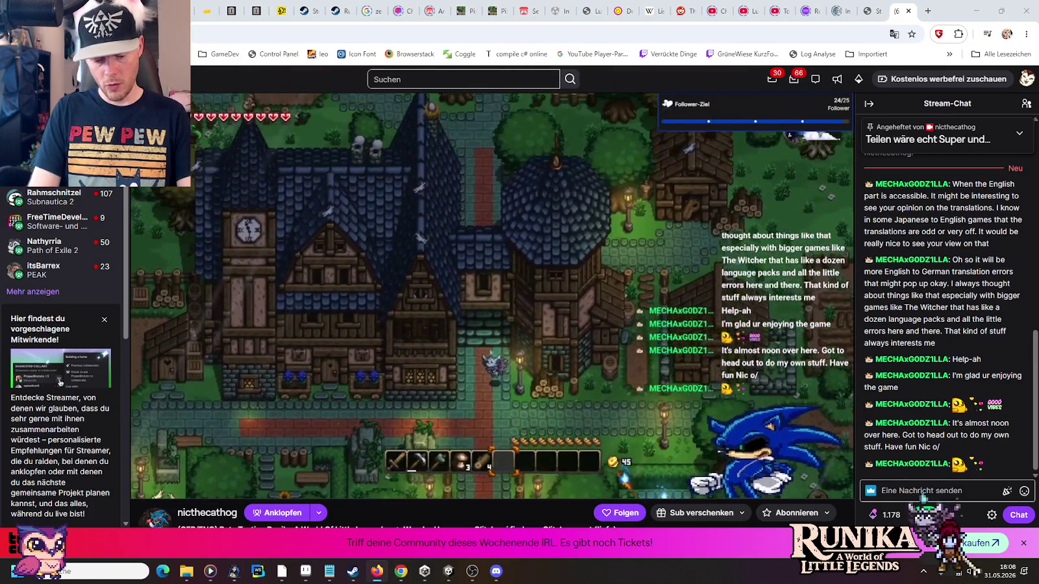